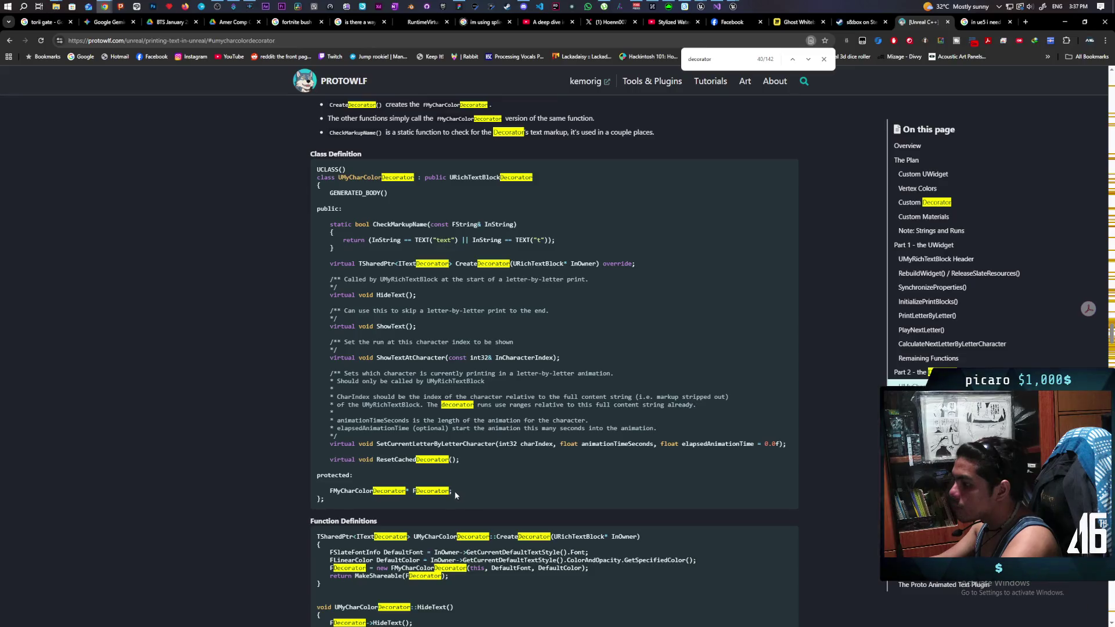
# - Scroll the Protowolf page from the UMyCharColorDecorator class down to the FMyCharColorDecorator function definitions
pyautogui.scroll(-2, 409, 462)
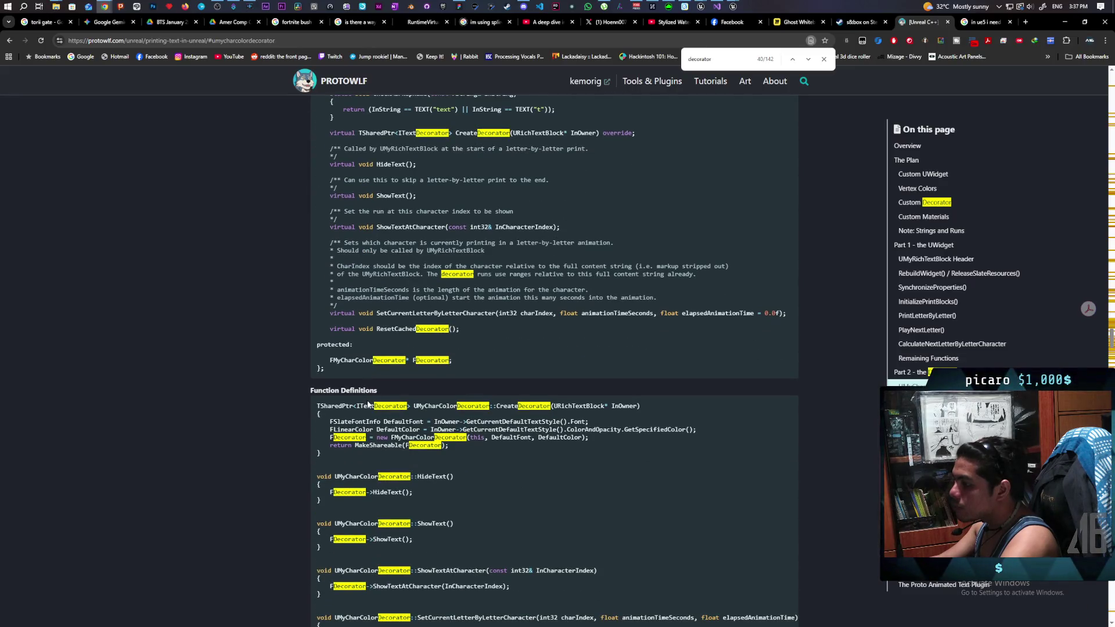
pyautogui.scroll(3, 368, 405)
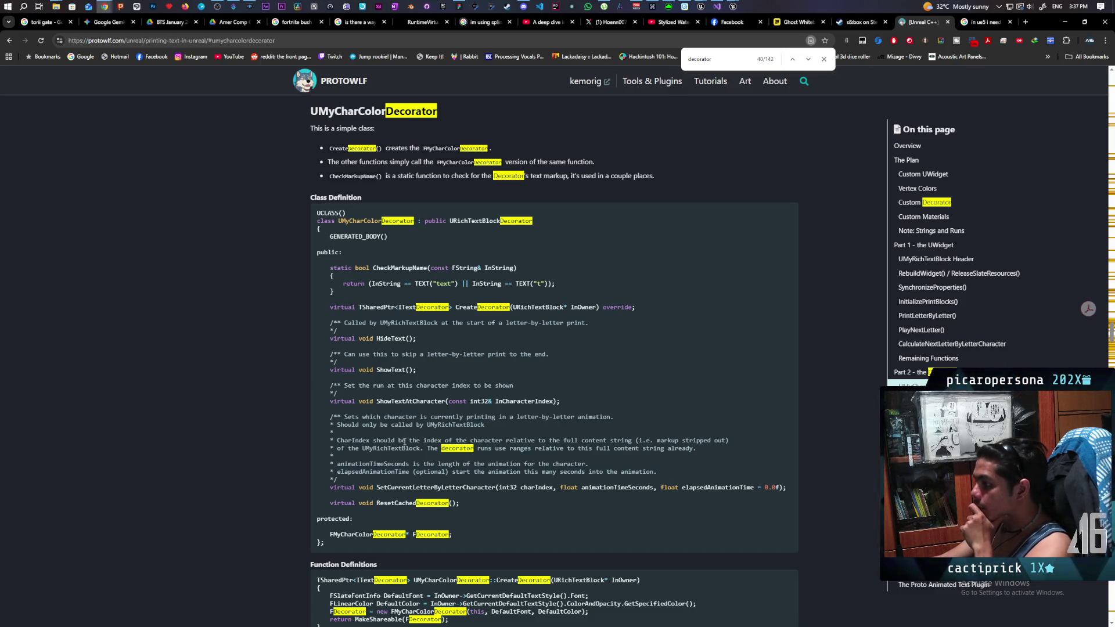
pyautogui.scroll(-3, 280, 455)
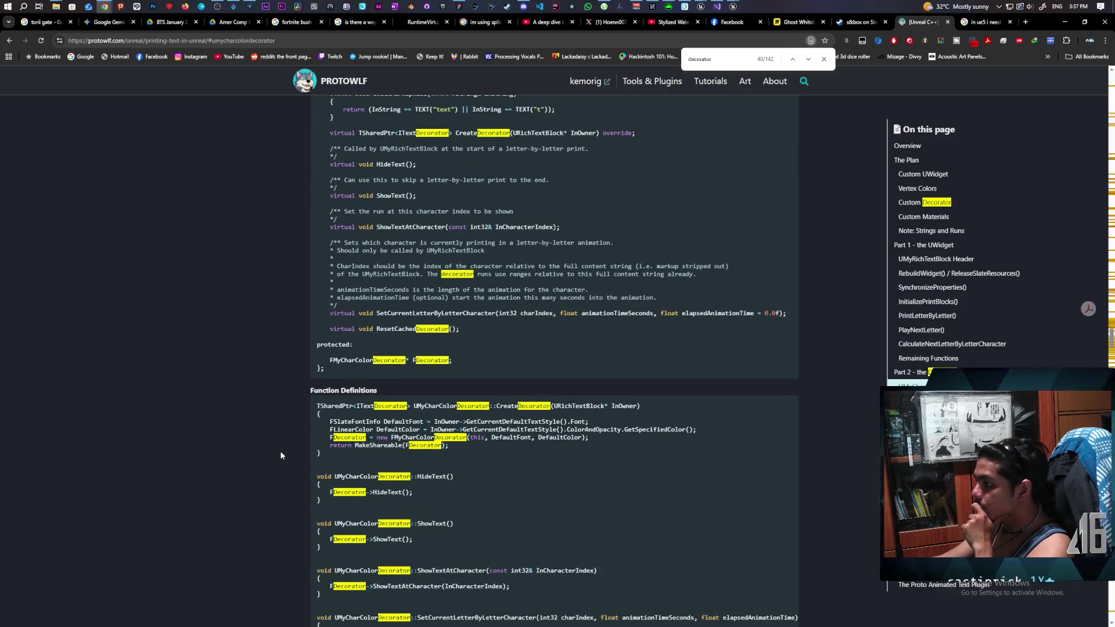
pyautogui.scroll(-2, 281, 455)
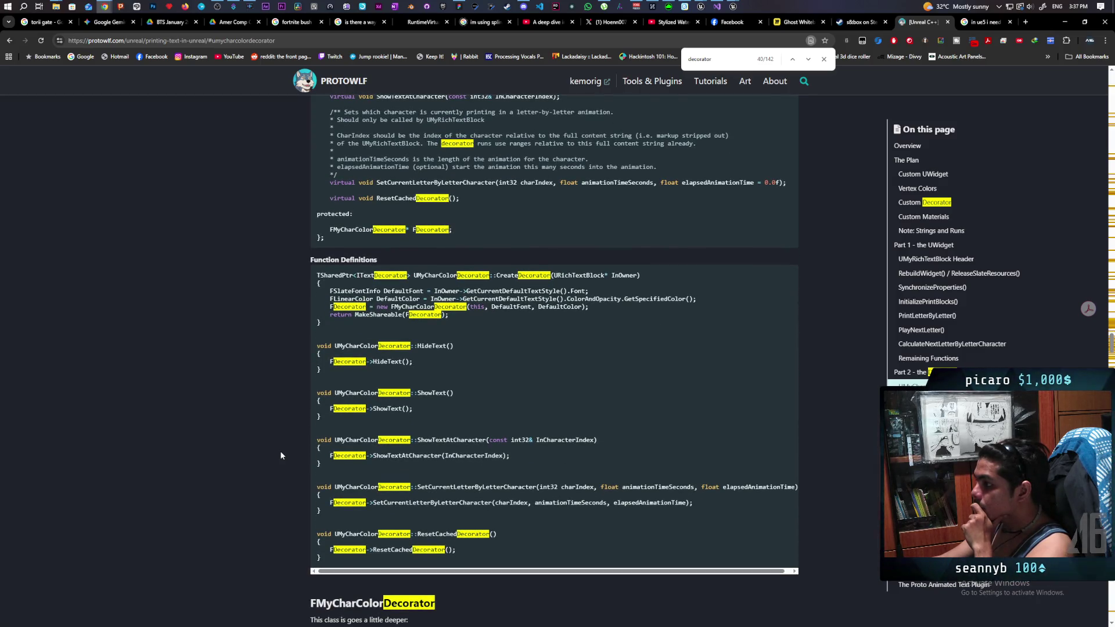
pyautogui.scroll(4, 281, 455)
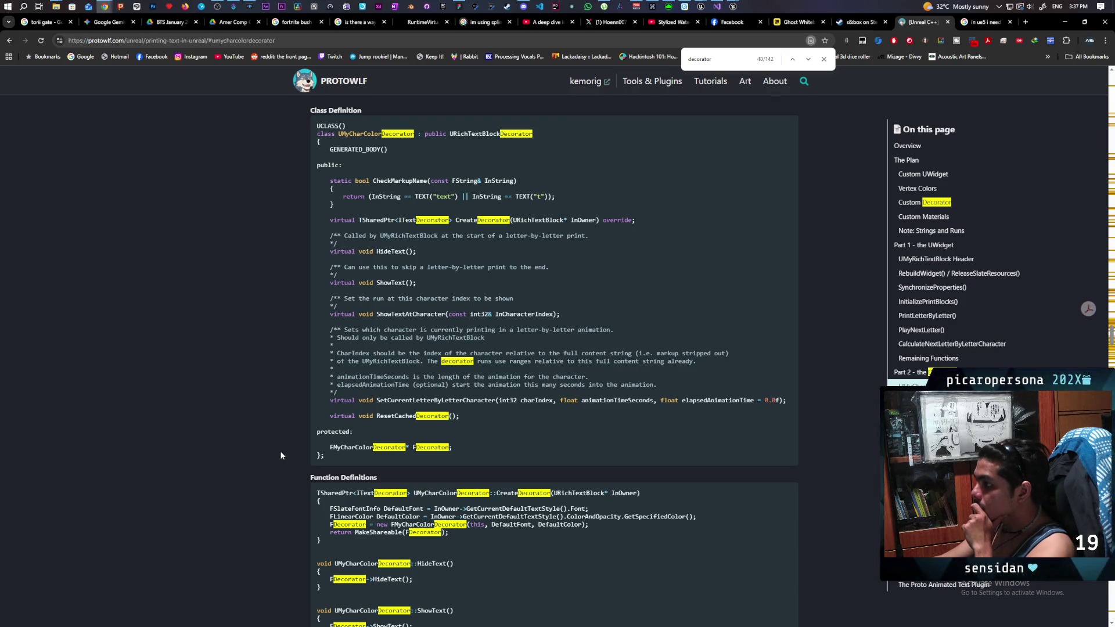
pyautogui.scroll(-4, 280, 453)
pyautogui.scroll(-5, 280, 453)
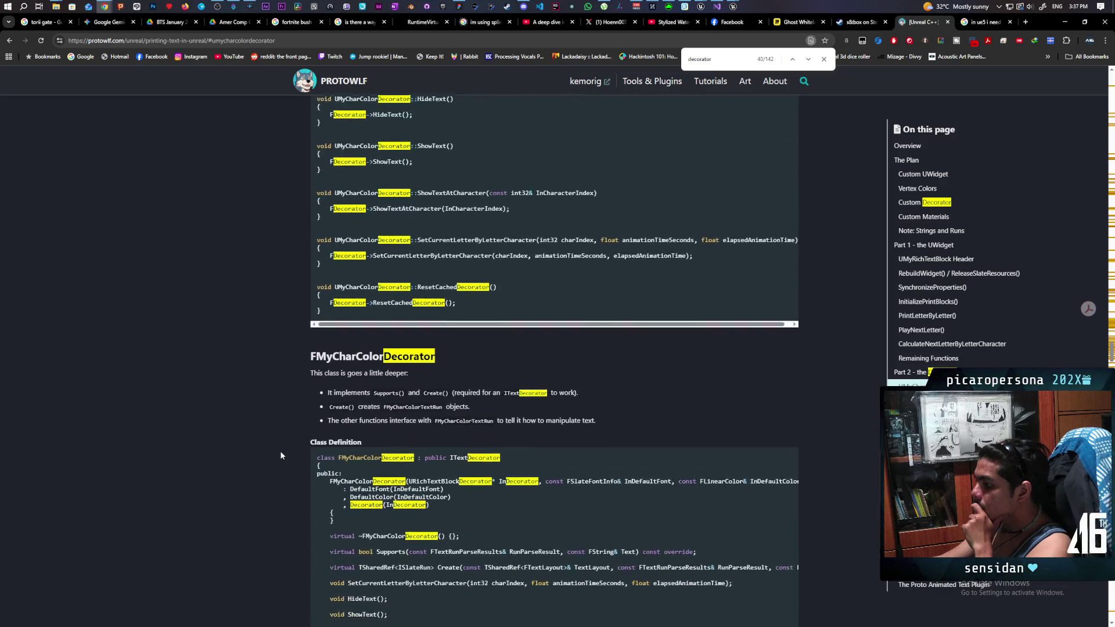
pyautogui.scroll(-2, 280, 450)
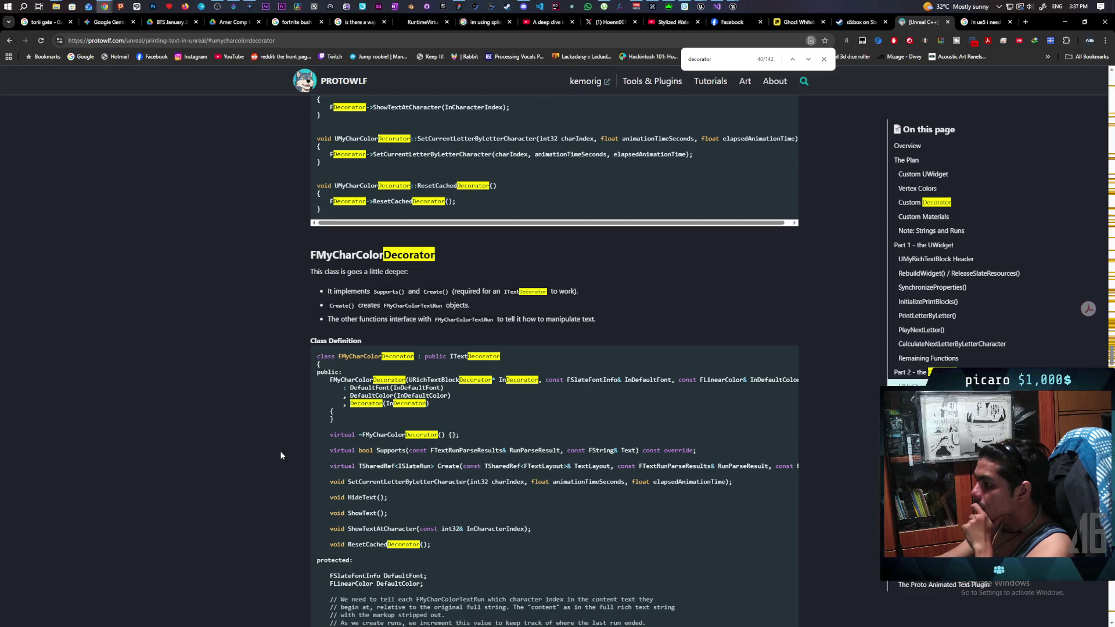
pyautogui.scroll(-3, 279, 450)
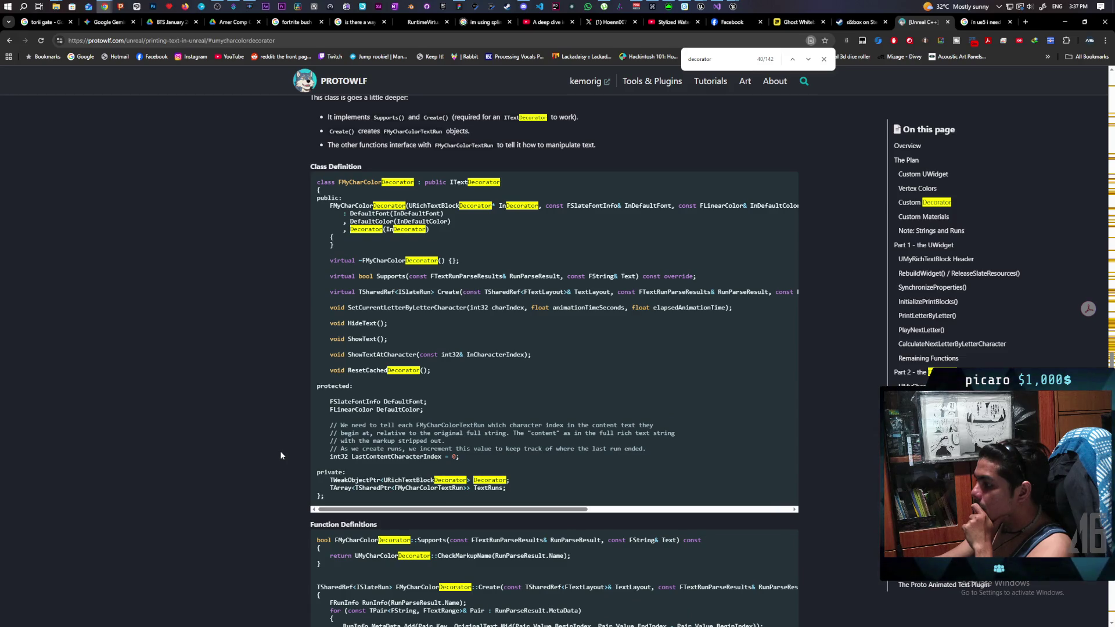
pyautogui.scroll(-2, 281, 455)
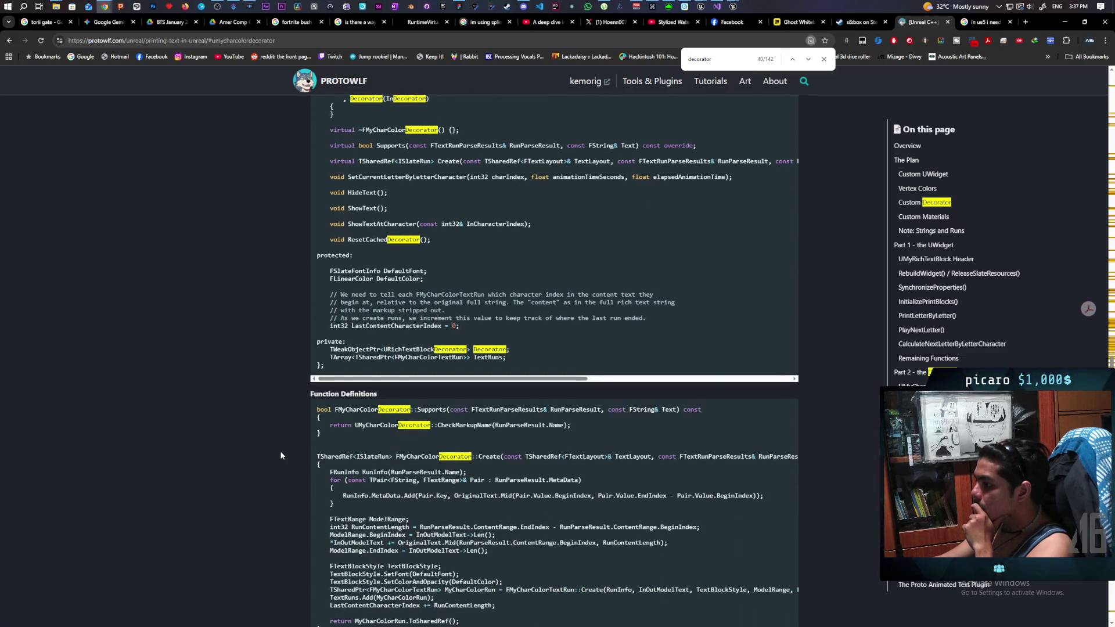
pyautogui.scroll(-2, 280, 455)
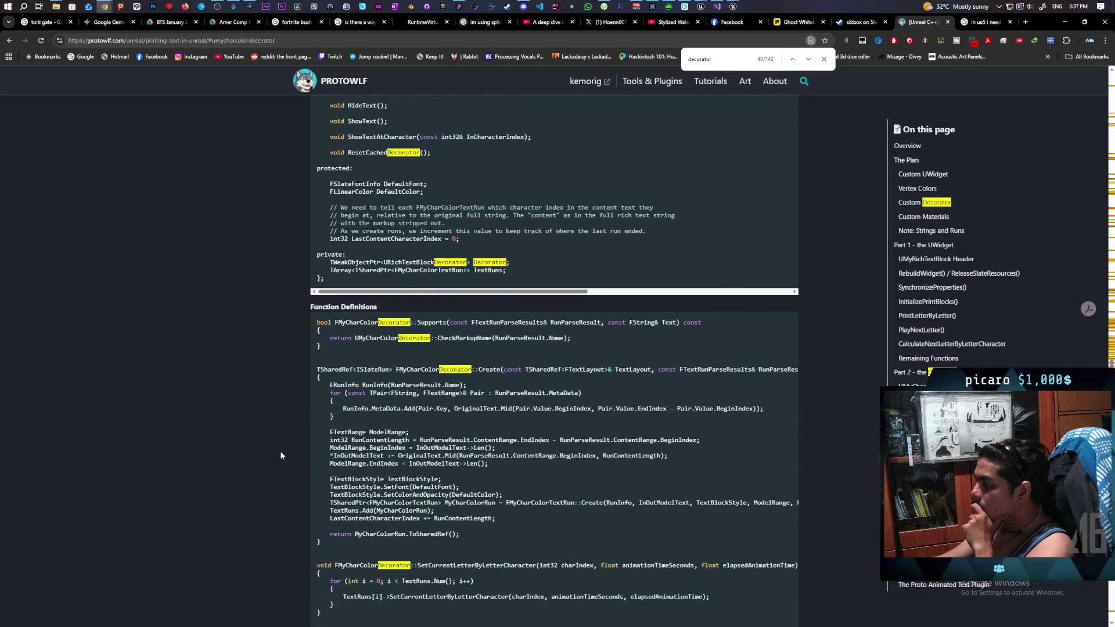
pyautogui.scroll(-2, 281, 455)
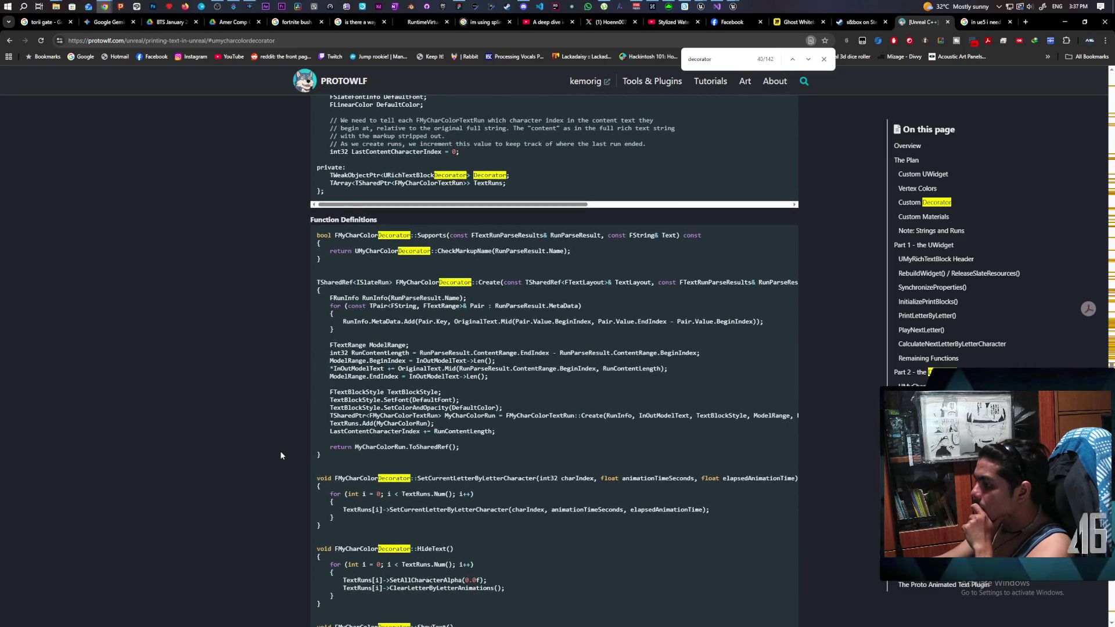
pyautogui.scroll(-1, 280, 452)
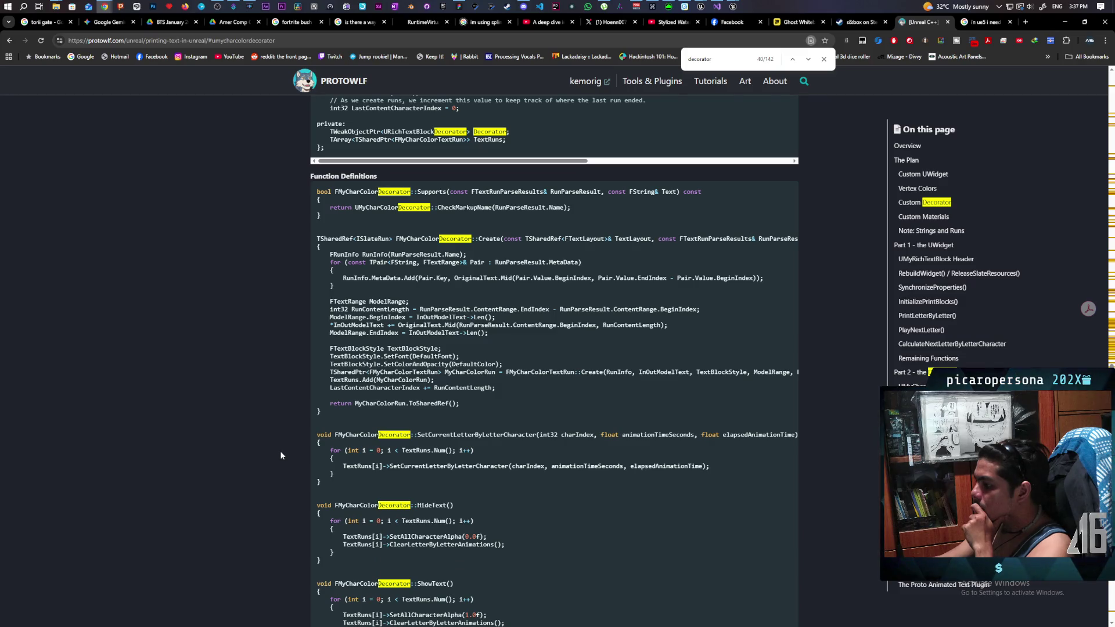
pyautogui.scroll(-5, 280, 456)
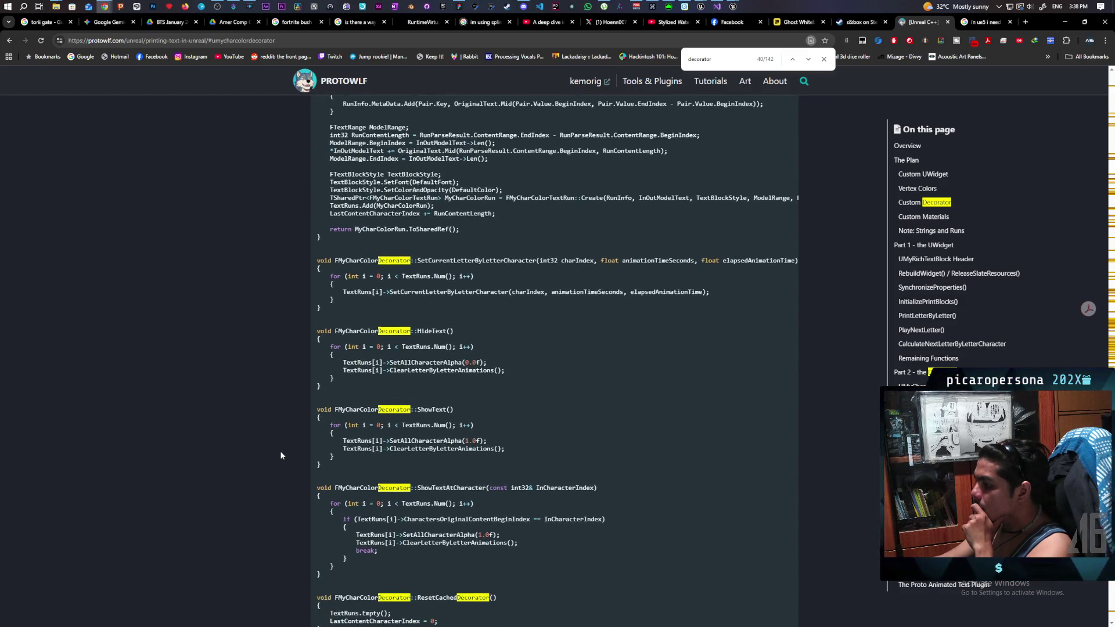
pyautogui.scroll(1, 280, 451)
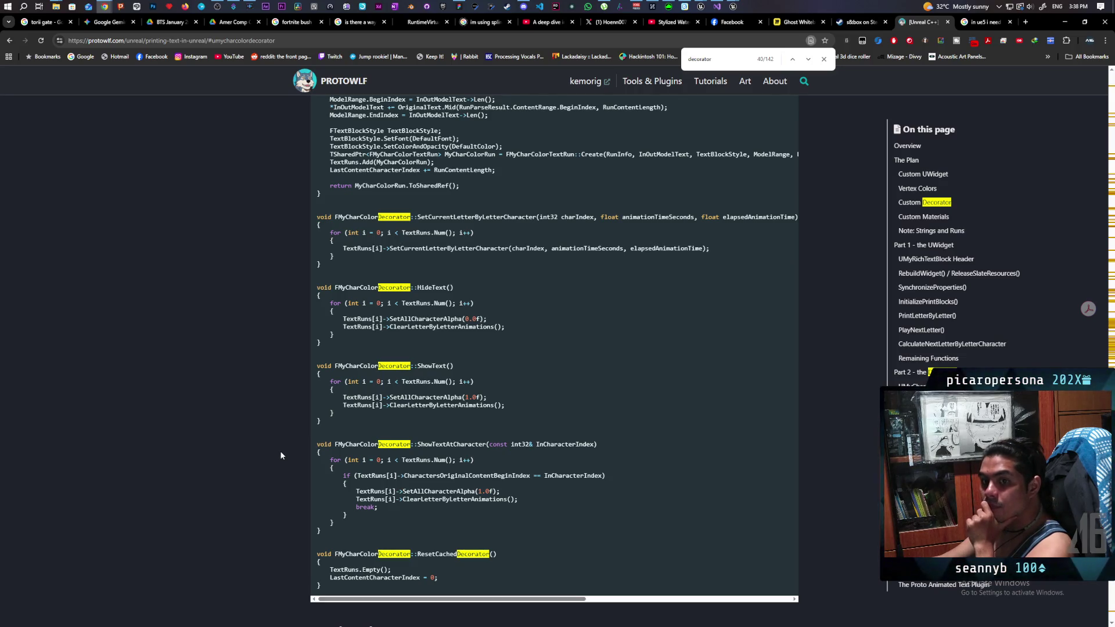
pyautogui.scroll(-2, 281, 452)
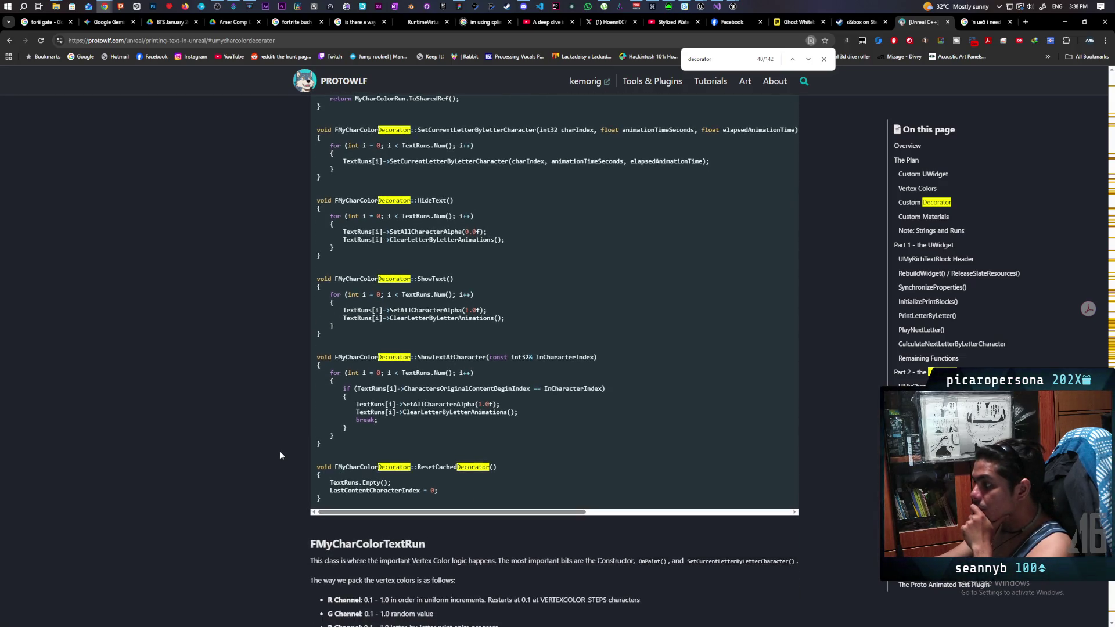
pyautogui.scroll(2, 279, 455)
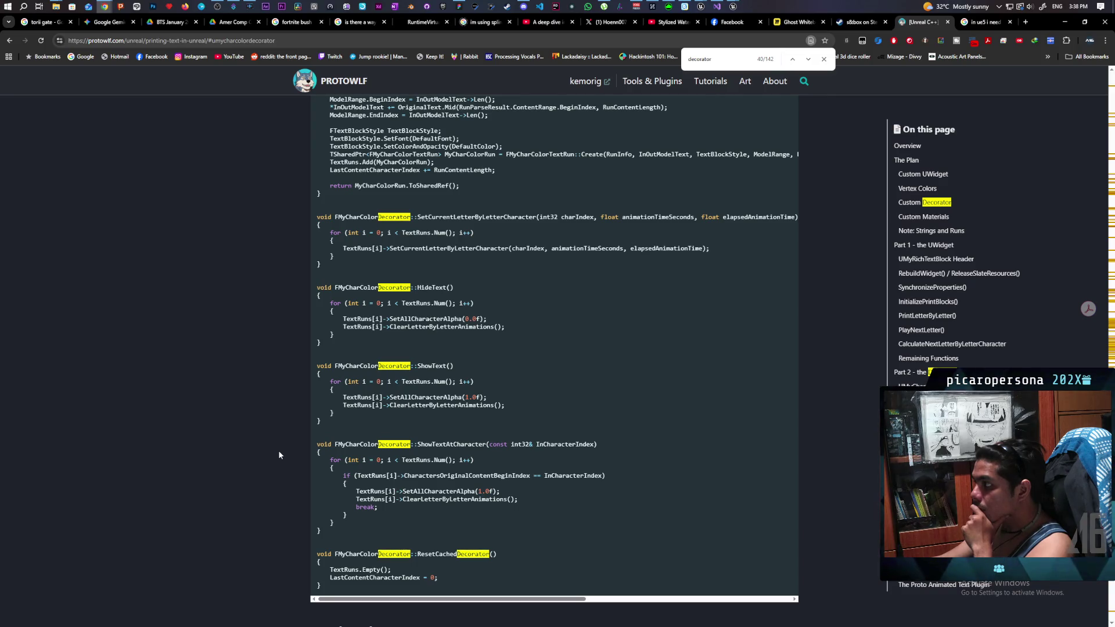
pyautogui.click(523, 7)
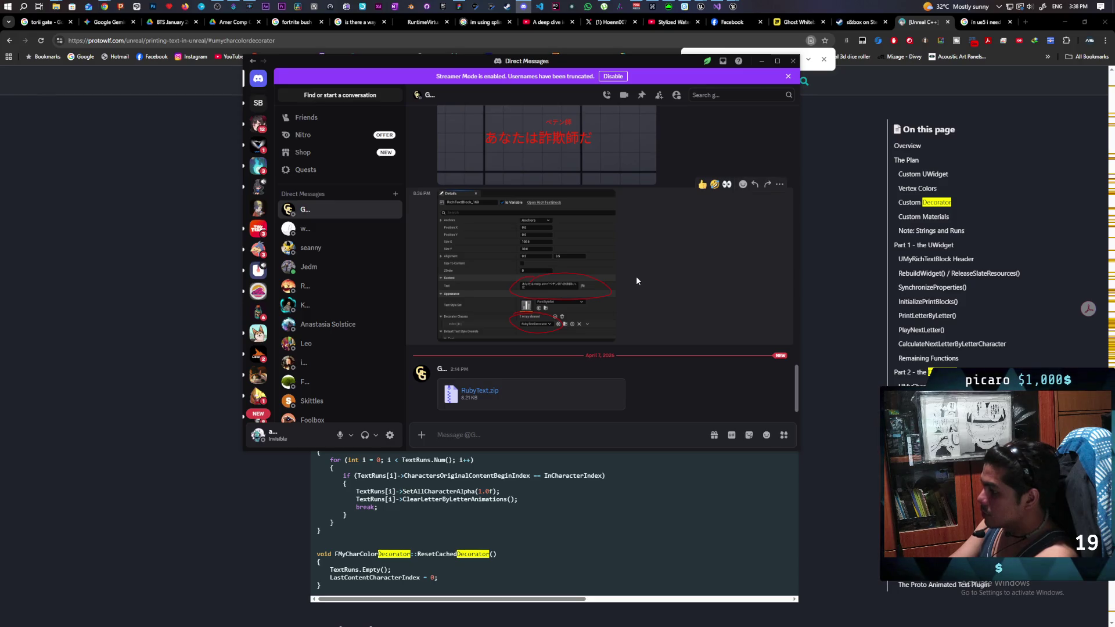
# - Draft 'right now the decorator only works when you use <ruby> specifically, but it still checks for'
pyautogui.write('rightg')
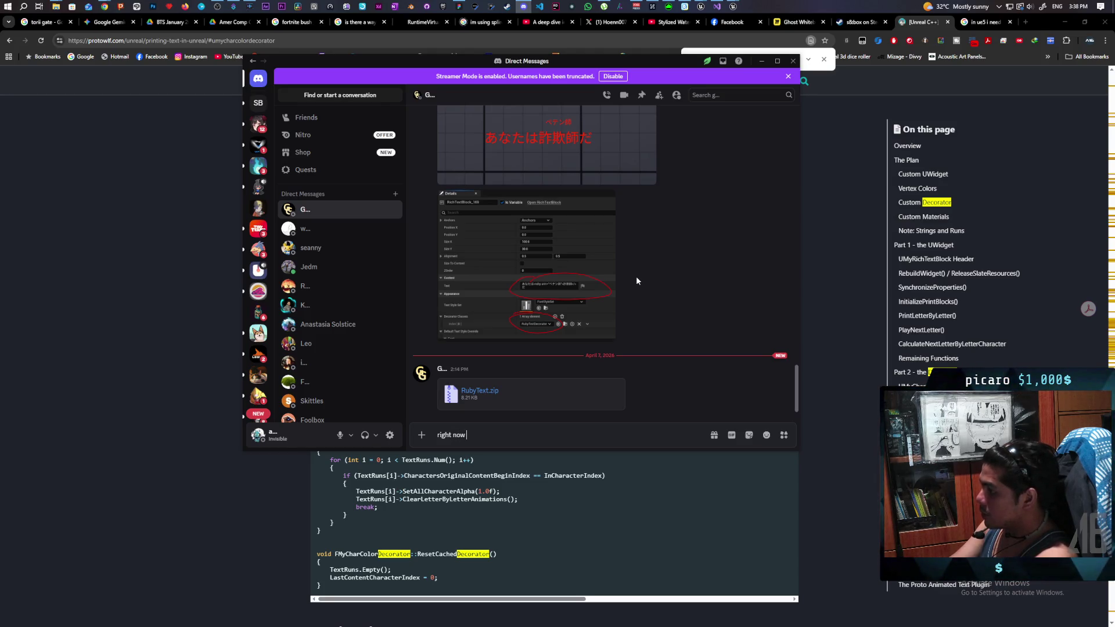
pyautogui.write('the decorator')
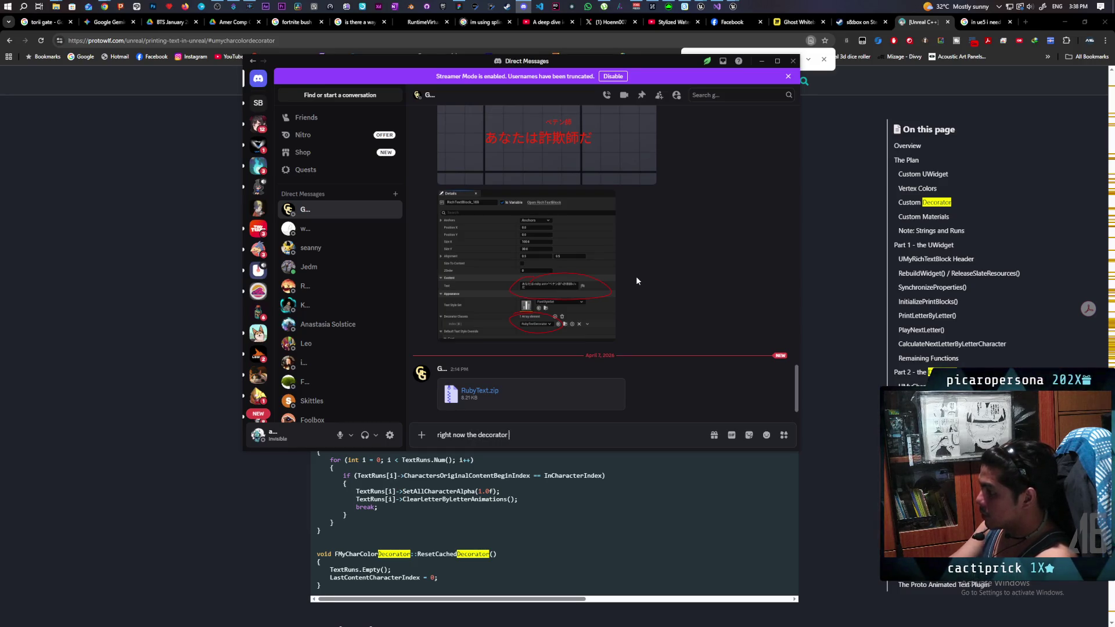
pyautogui.write(' on')
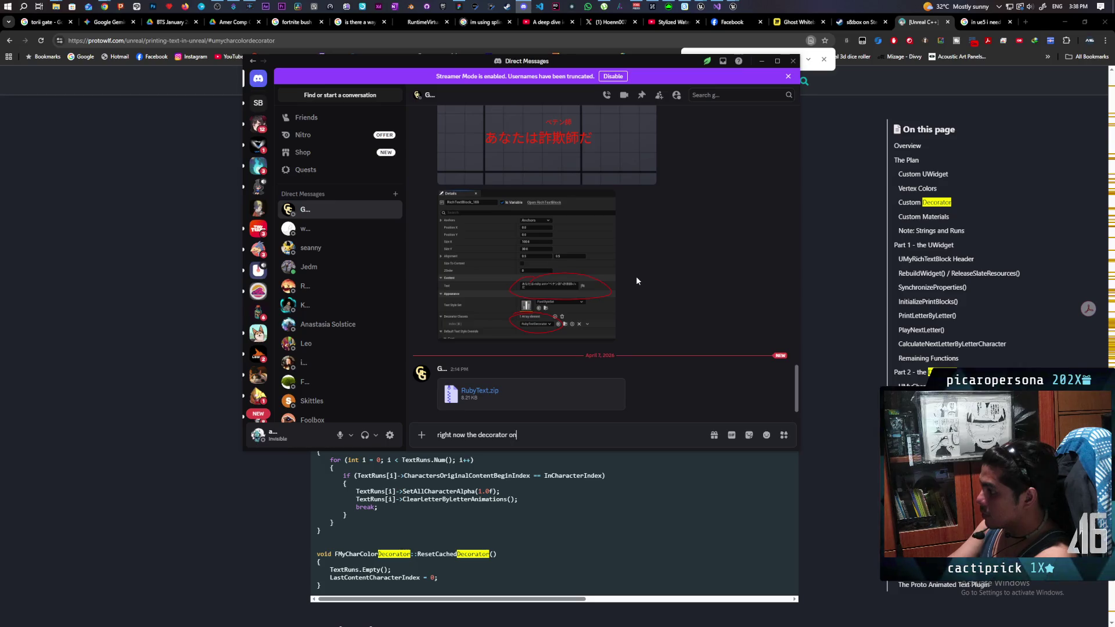
pyautogui.write('ly when')
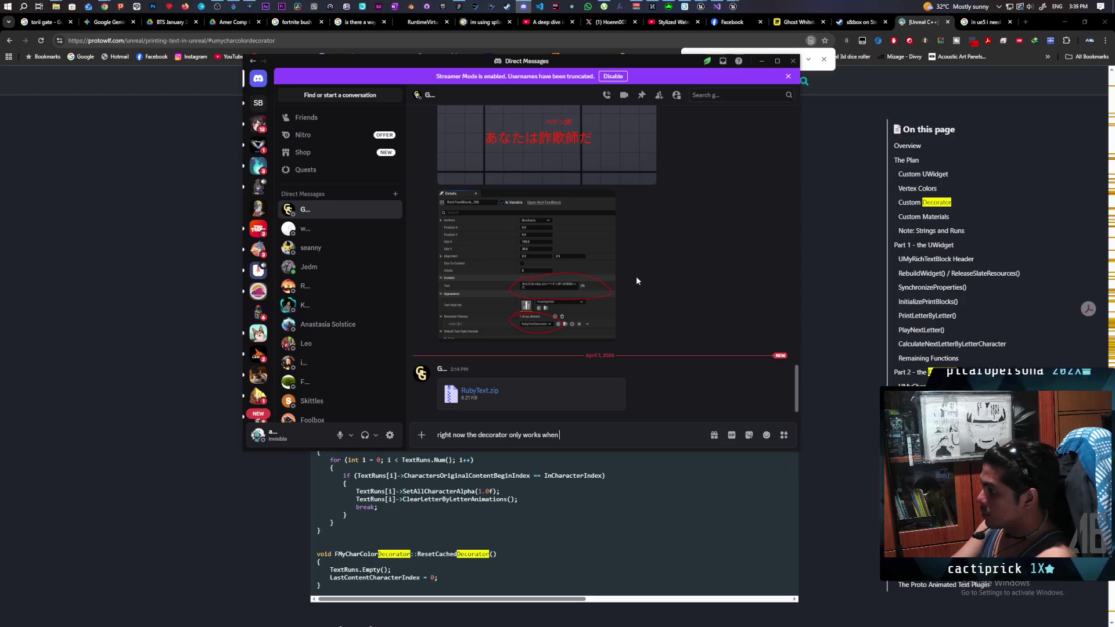
pyautogui.write(' you ')
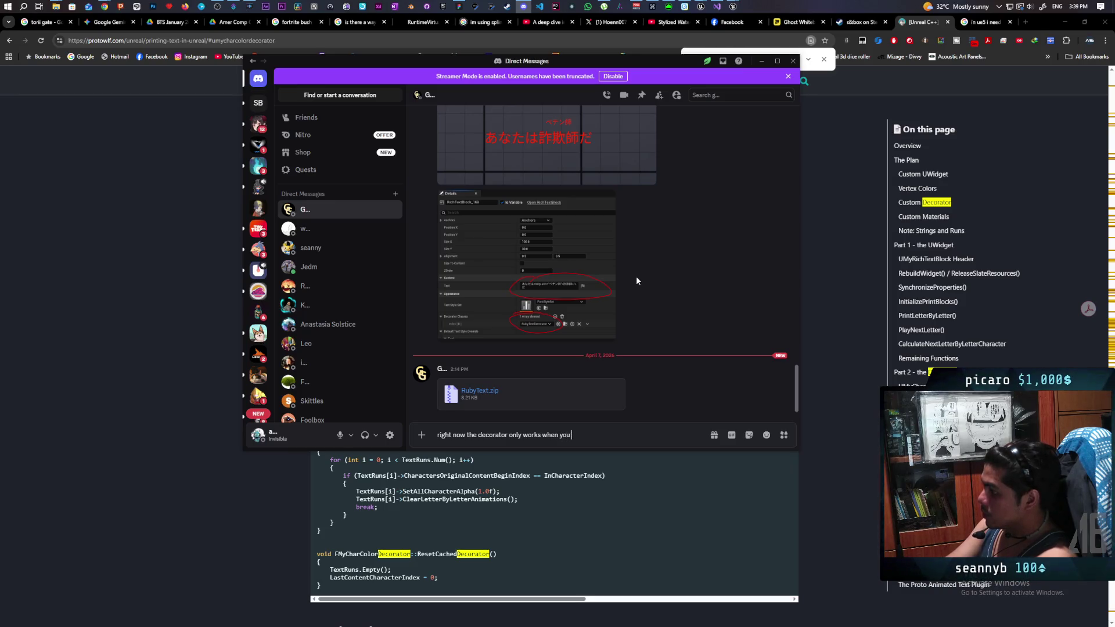
pyautogui.write('use <')
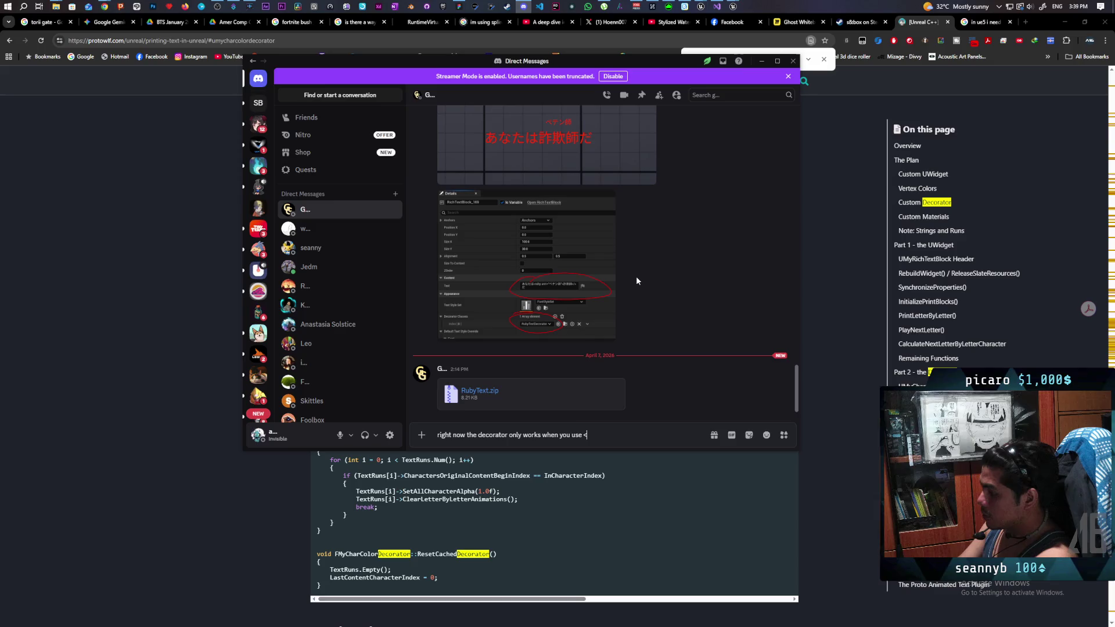
pyautogui.write('>ruby')
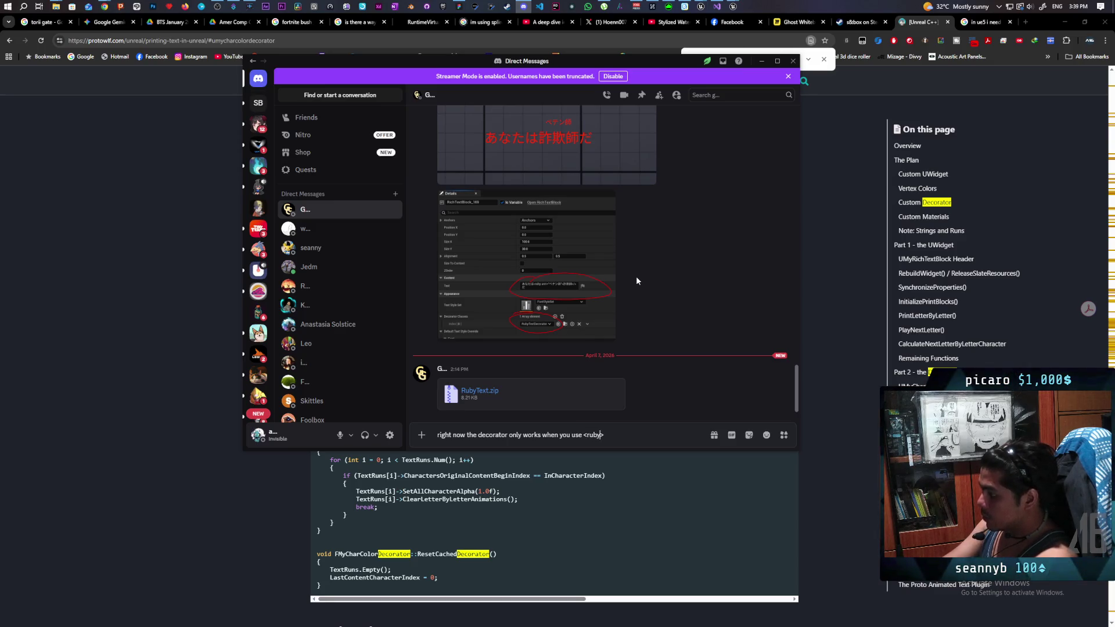
pyautogui.write(' specif')
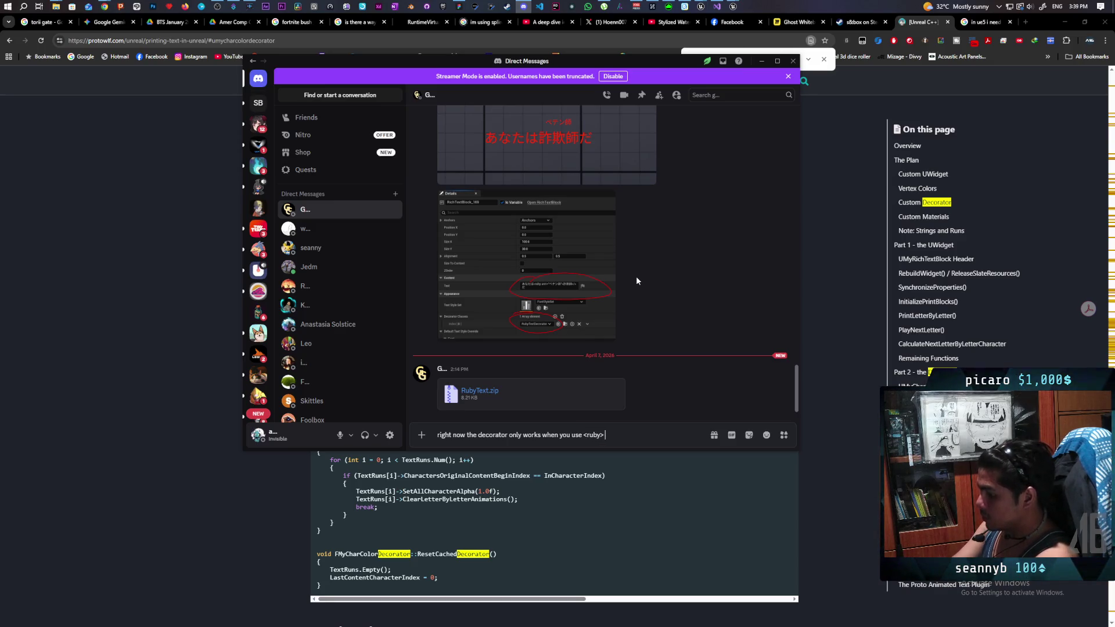
pyautogui.write('ically')
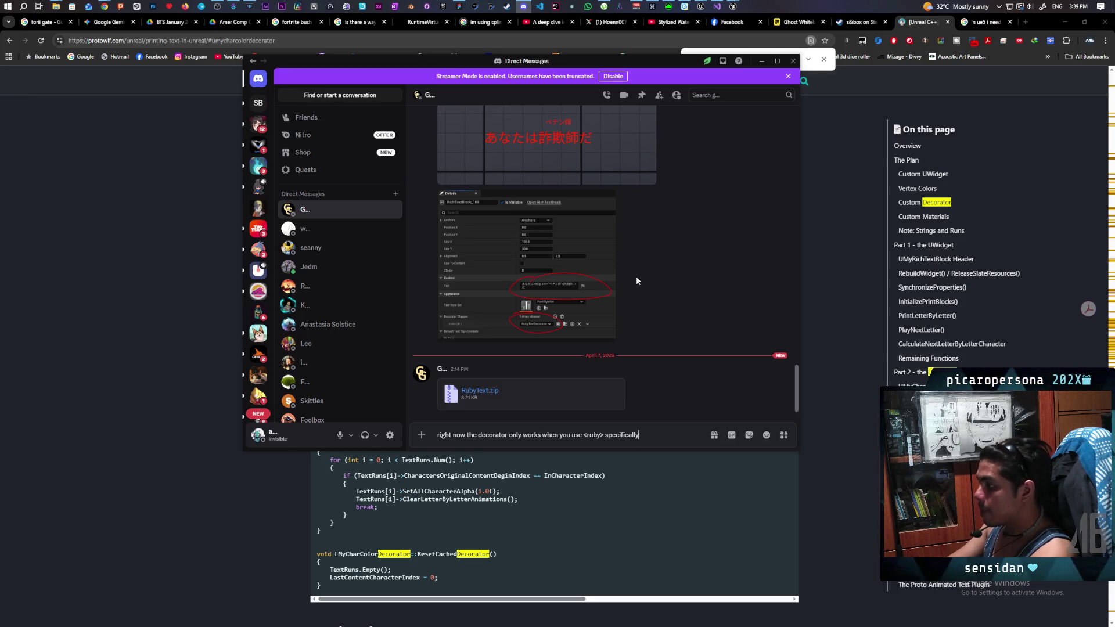
pyautogui.write('but')
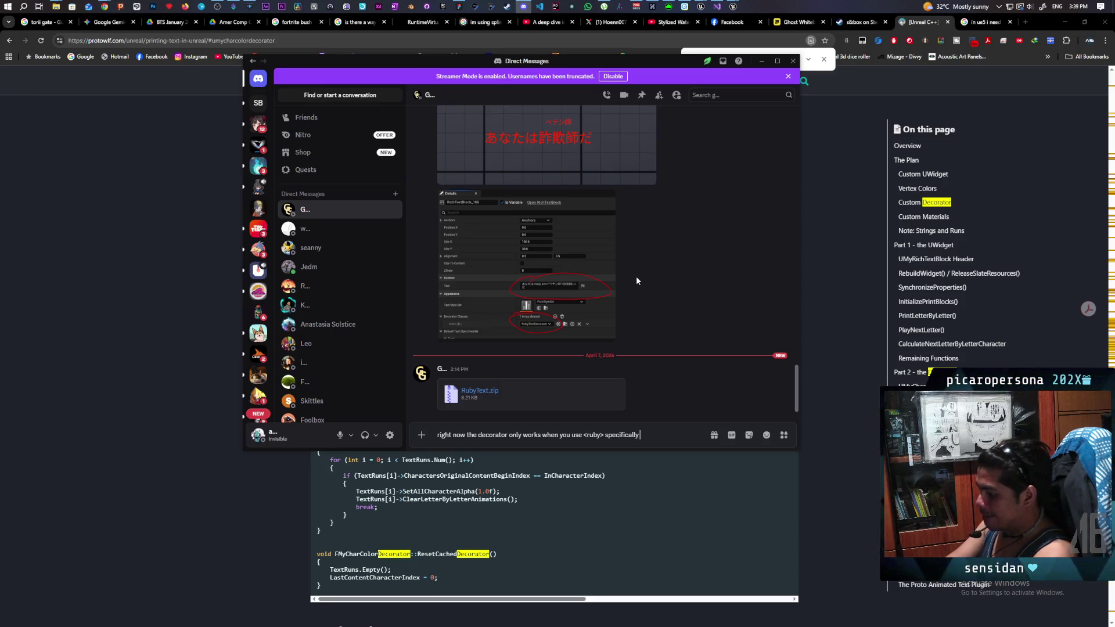
pyautogui.write(' it s')
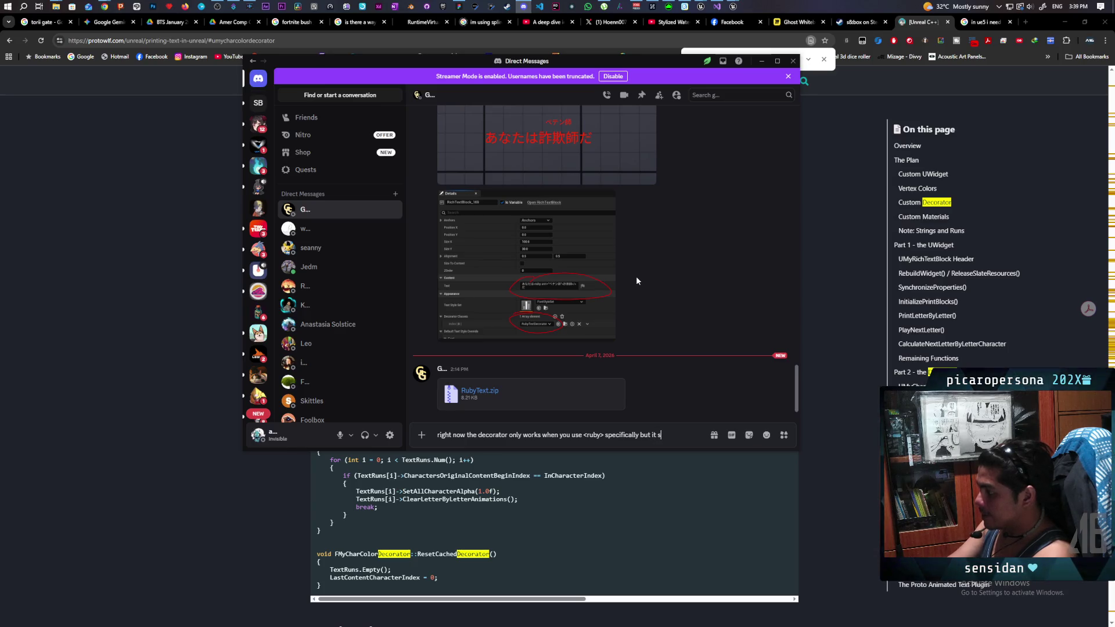
pyautogui.write('till checks for')
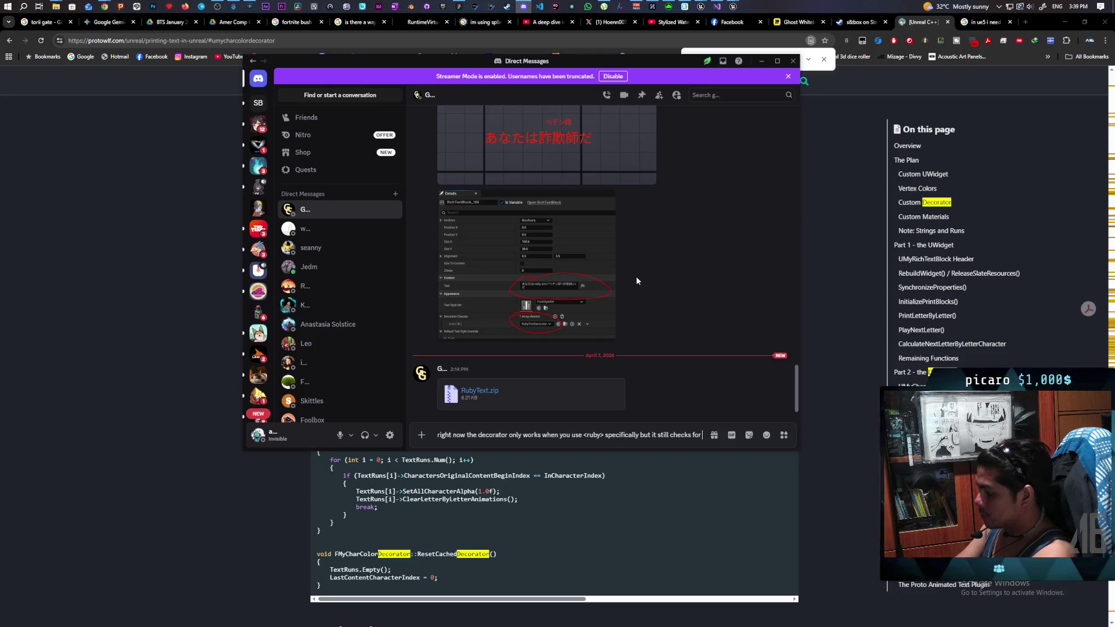
# - Add the <ann="..."> notation, that other decorators have keys like <bold>, and propose annotating ANY decorator
pyautogui.write('<ann')
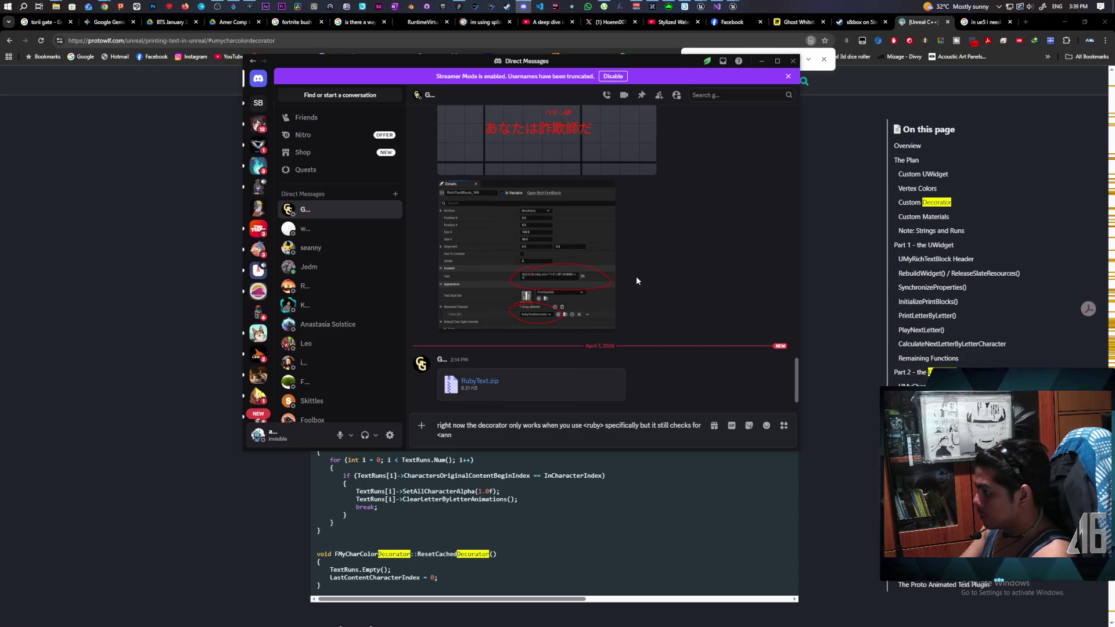
pyautogui.write('=')
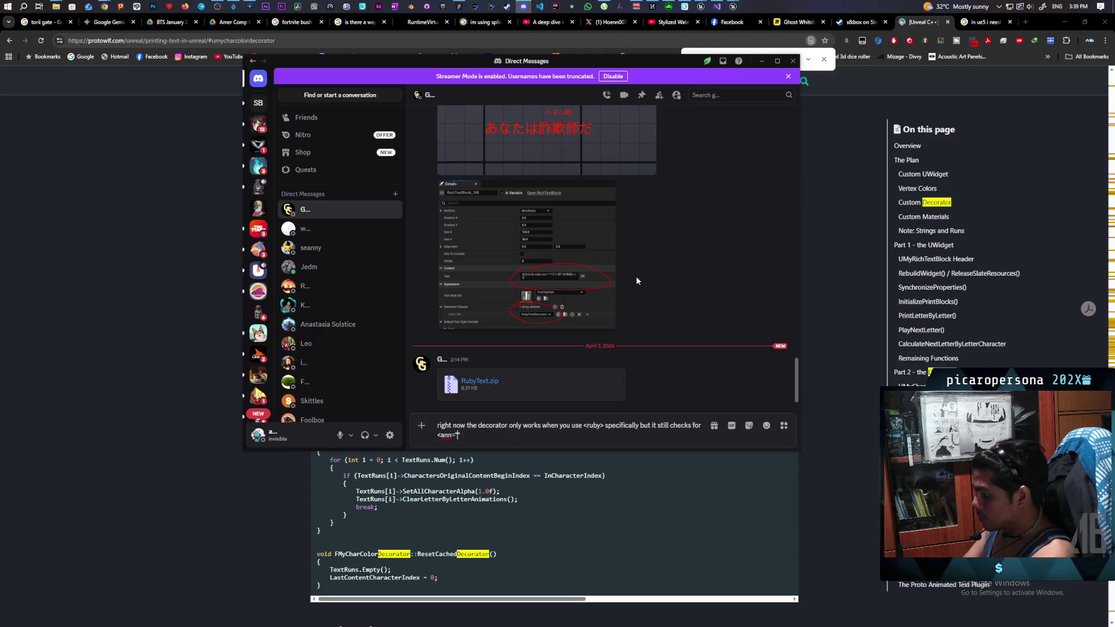
pyautogui.write('.')
pyautogui.write('> to apply the anno')
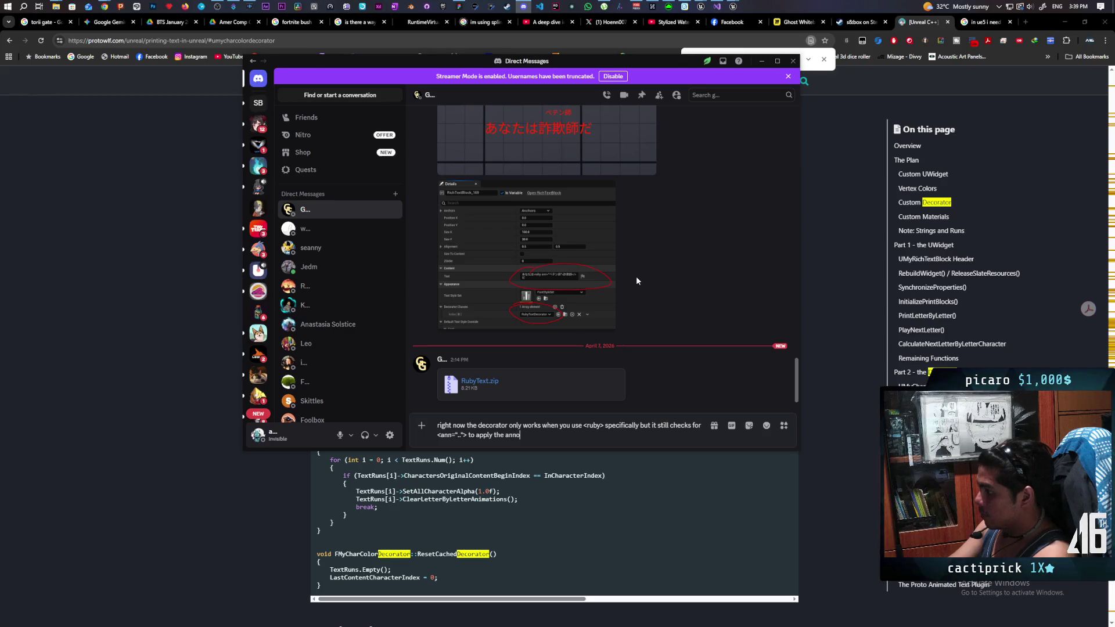
pyautogui.write('tation. but')
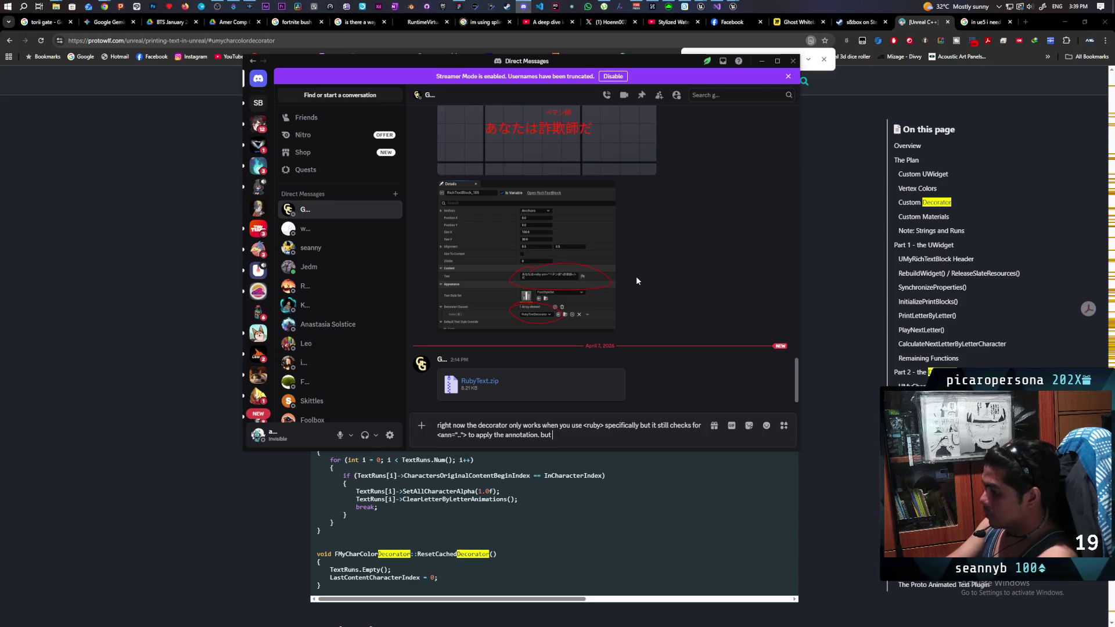
pyautogui.write('practically ')
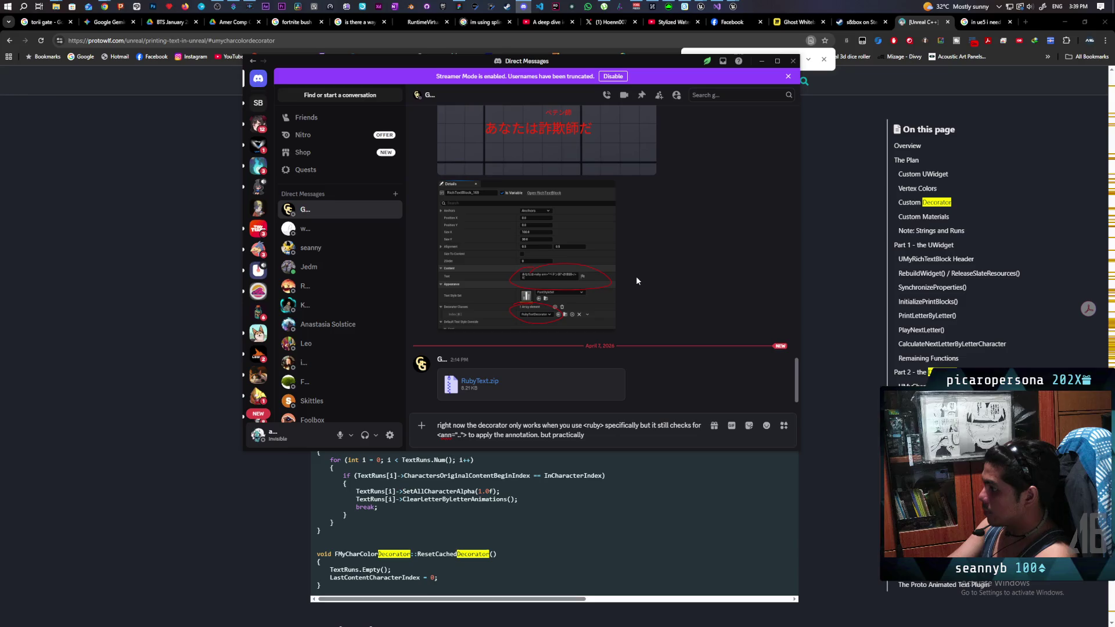
pyautogui.write('other decor')
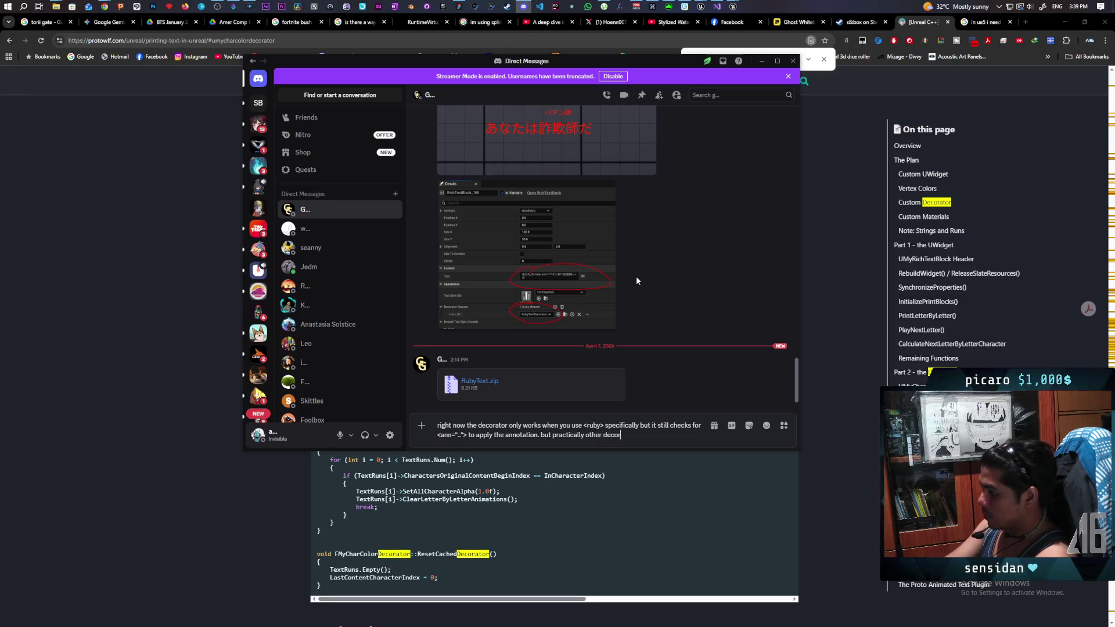
pyautogui.write('ators ')
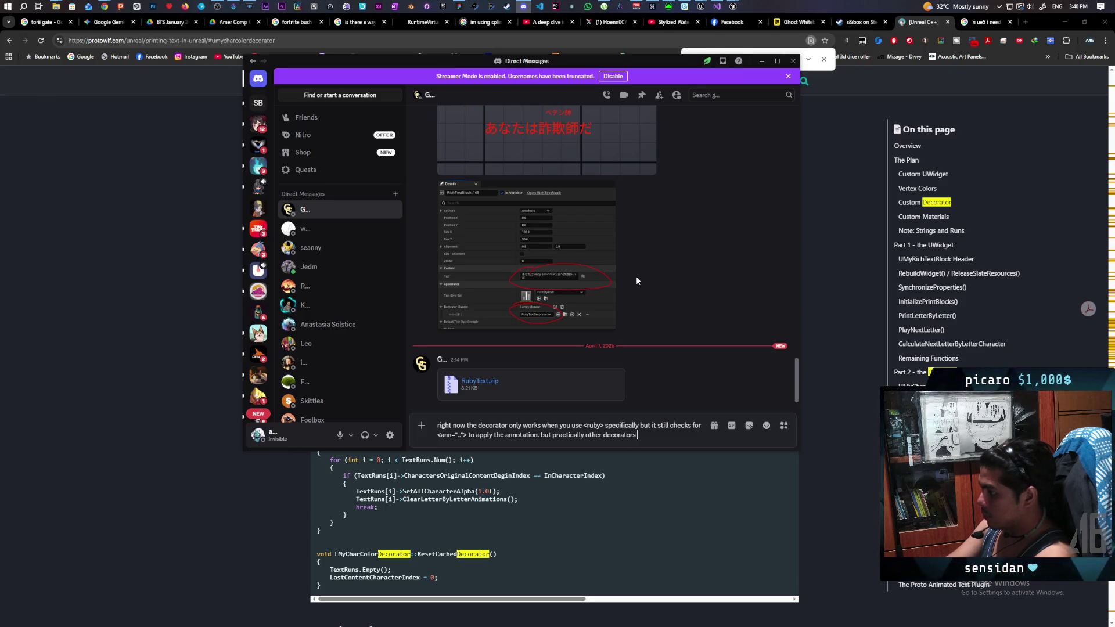
pyautogui.write('will')
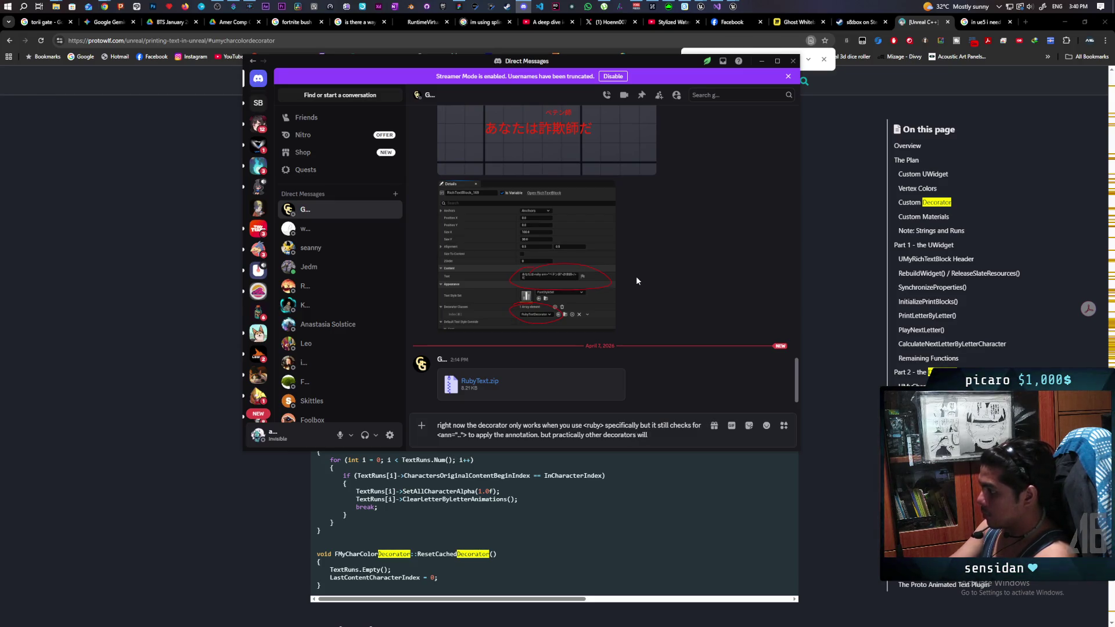
pyautogui.write(' have their own')
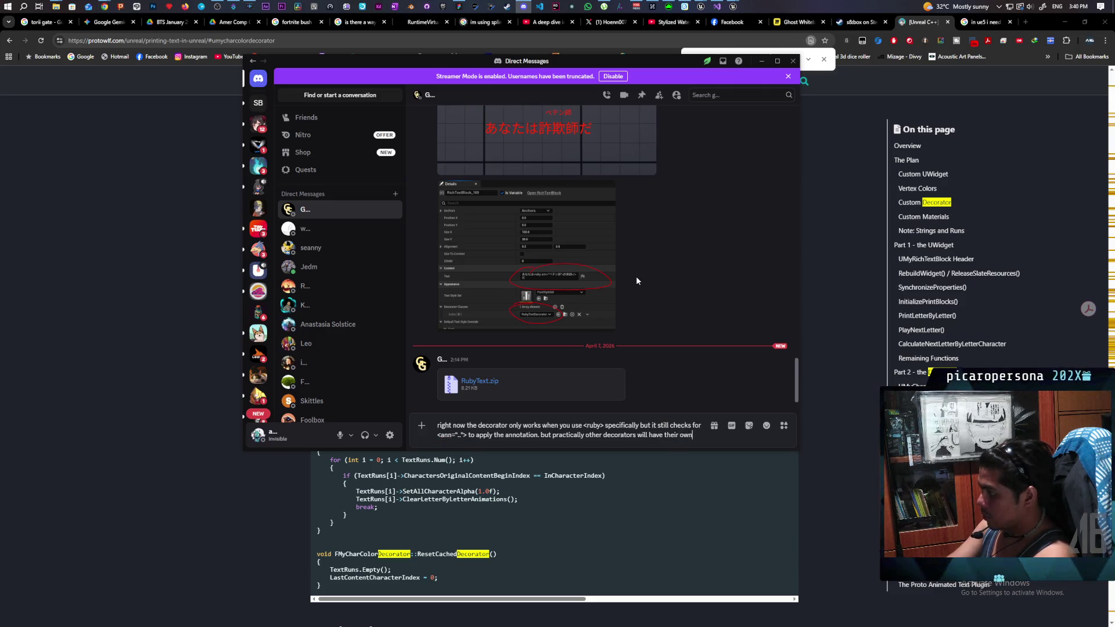
pyautogui.write(' key')
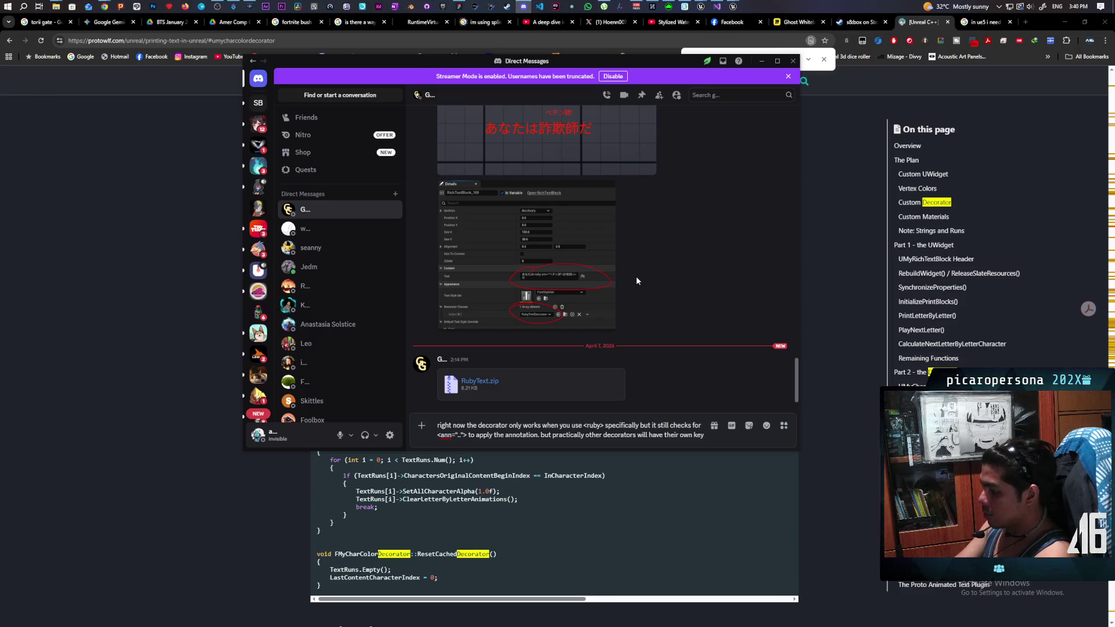
pyautogui.write('like')
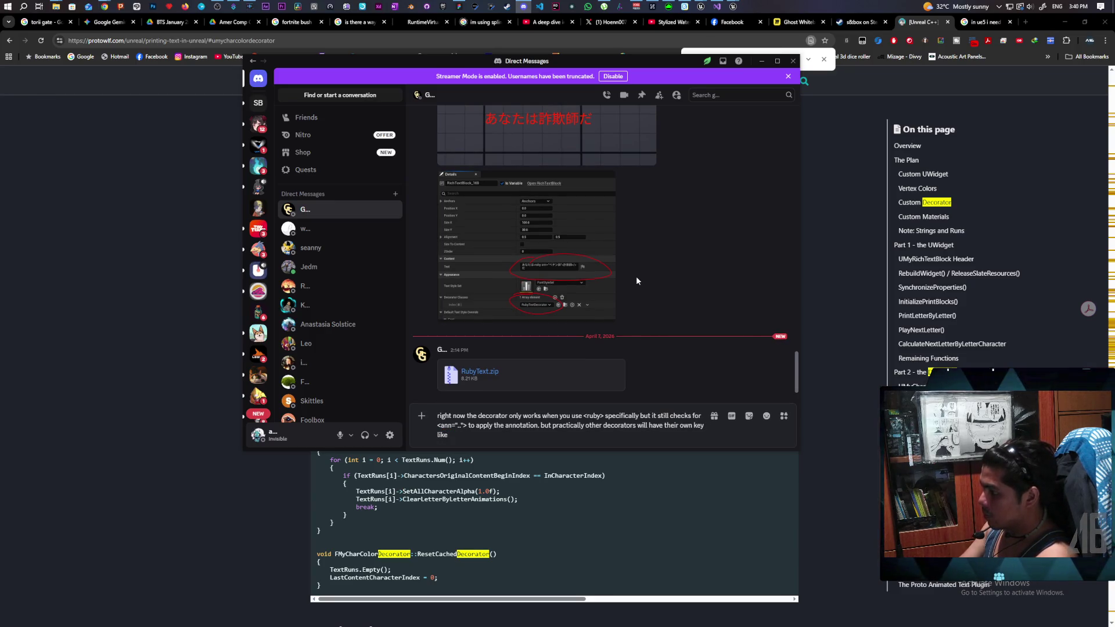
pyautogui.write(' <bold> etc')
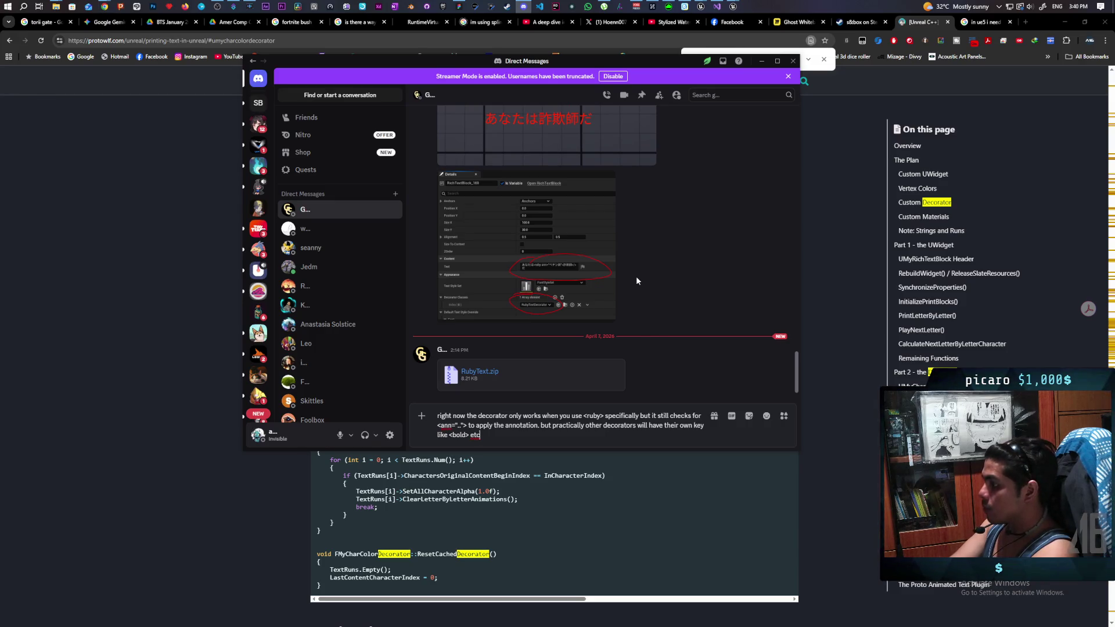
pyautogui.write('. so ')
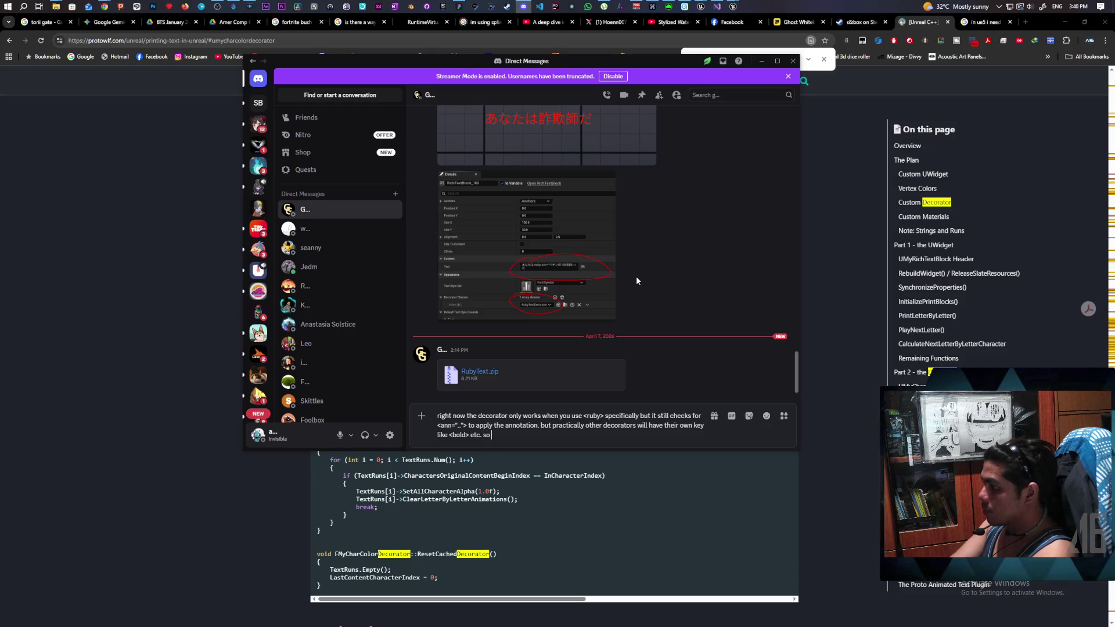
pyautogui.write('instead of')
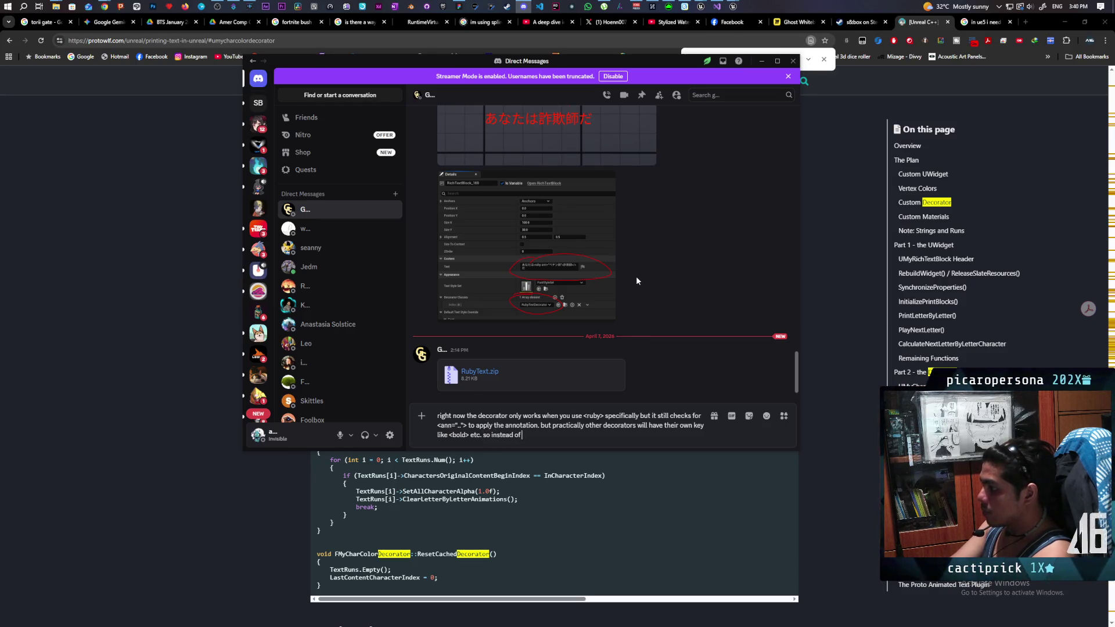
pyautogui.write(' only appl')
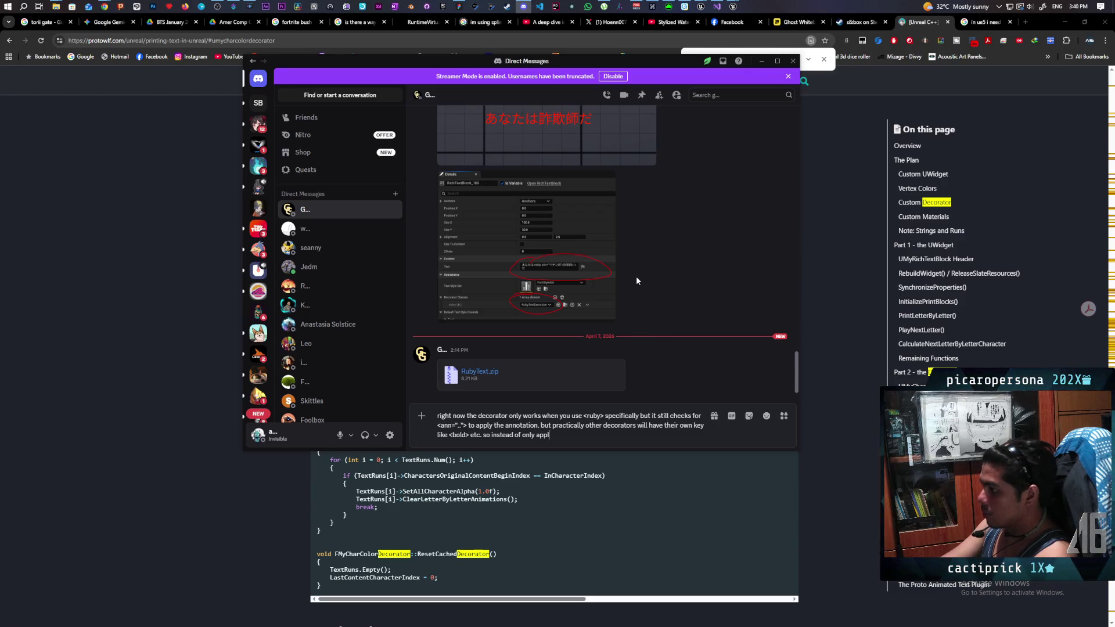
pyautogui.write('ying it')
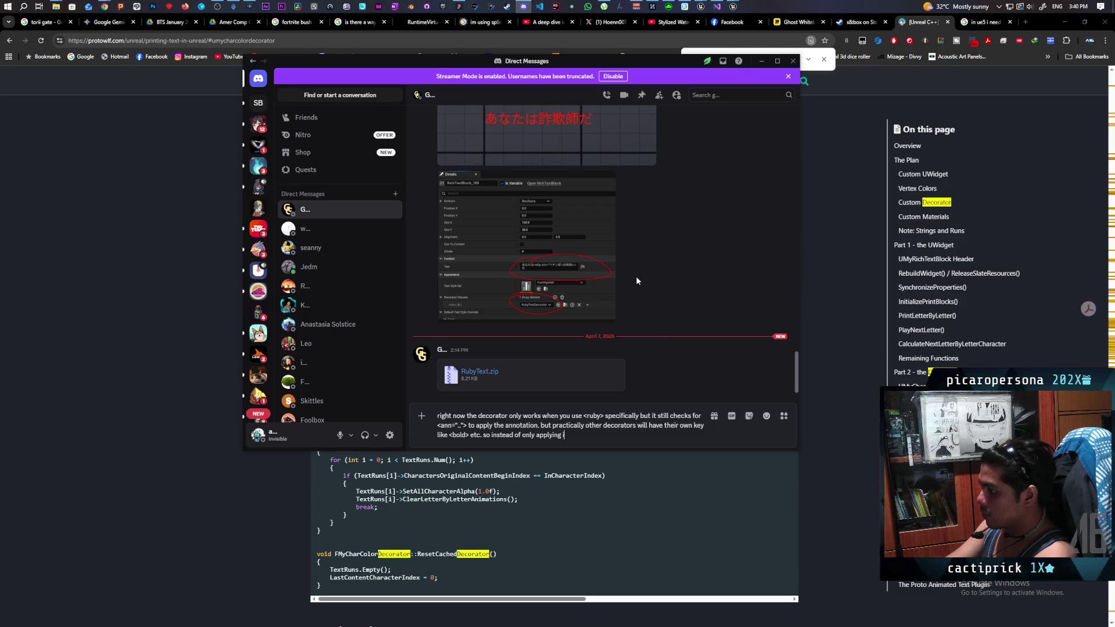
pyautogui.write(' al')
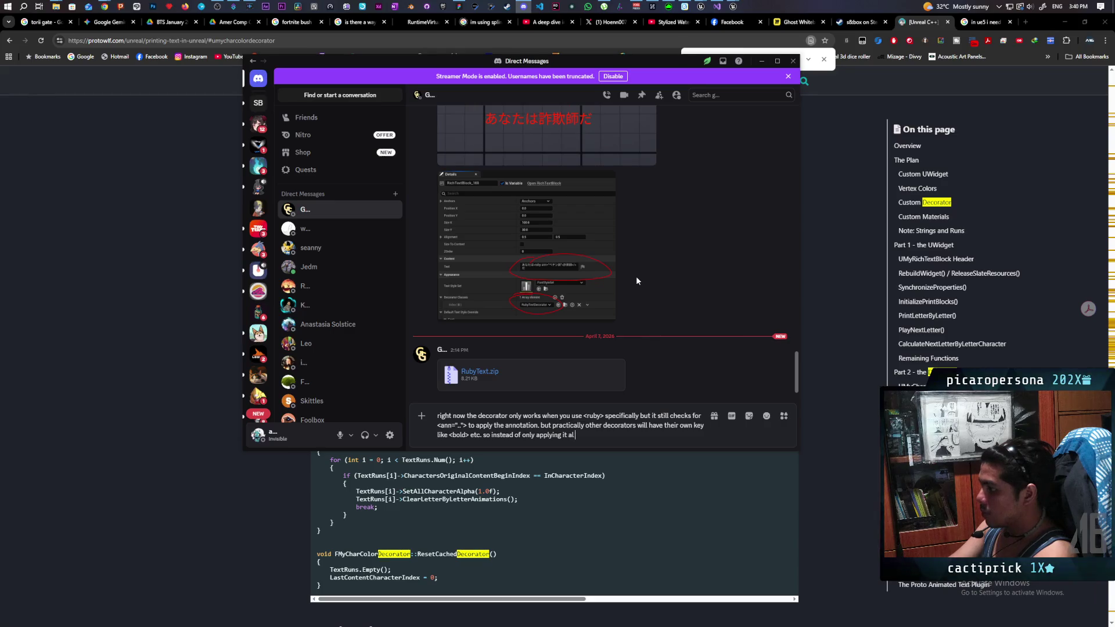
pyautogui.write(' only decorators that ')
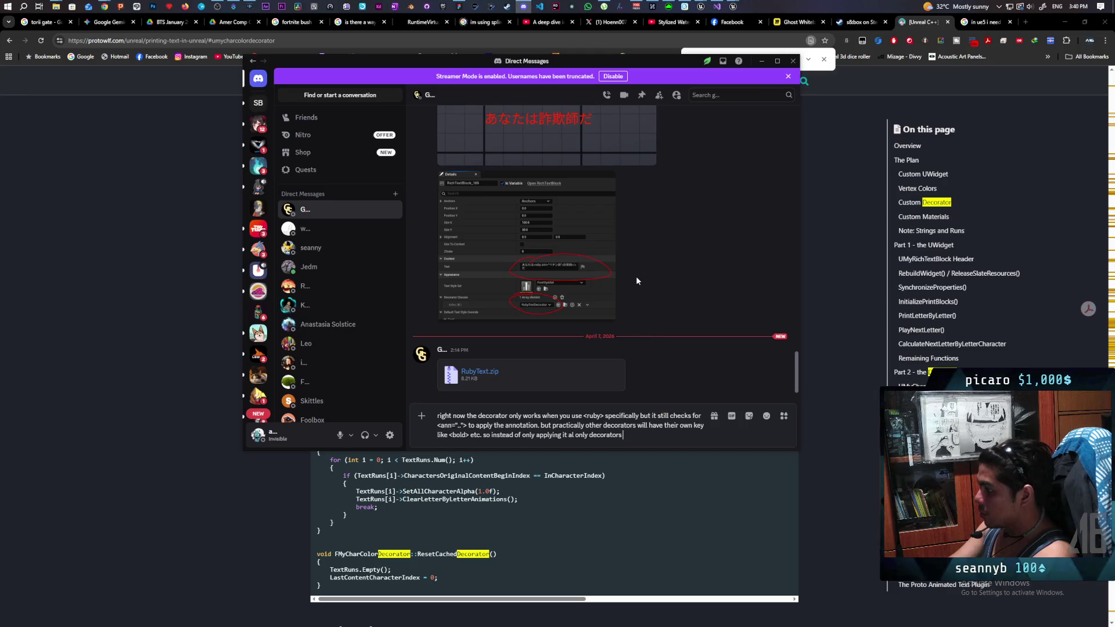
pyautogui.write('have ')
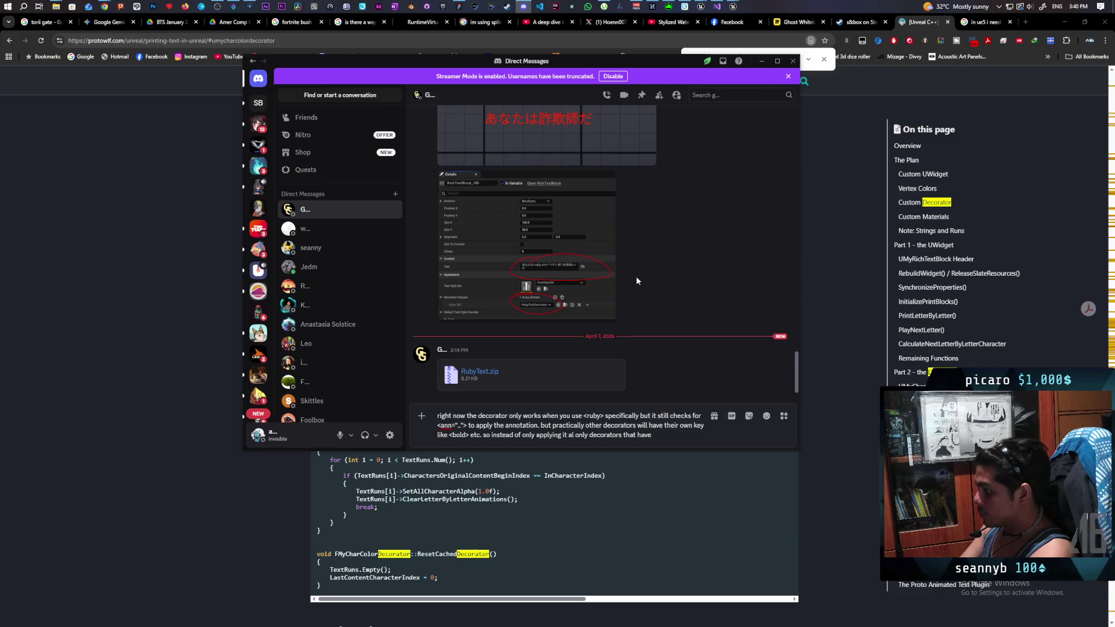
pyautogui.write('<')
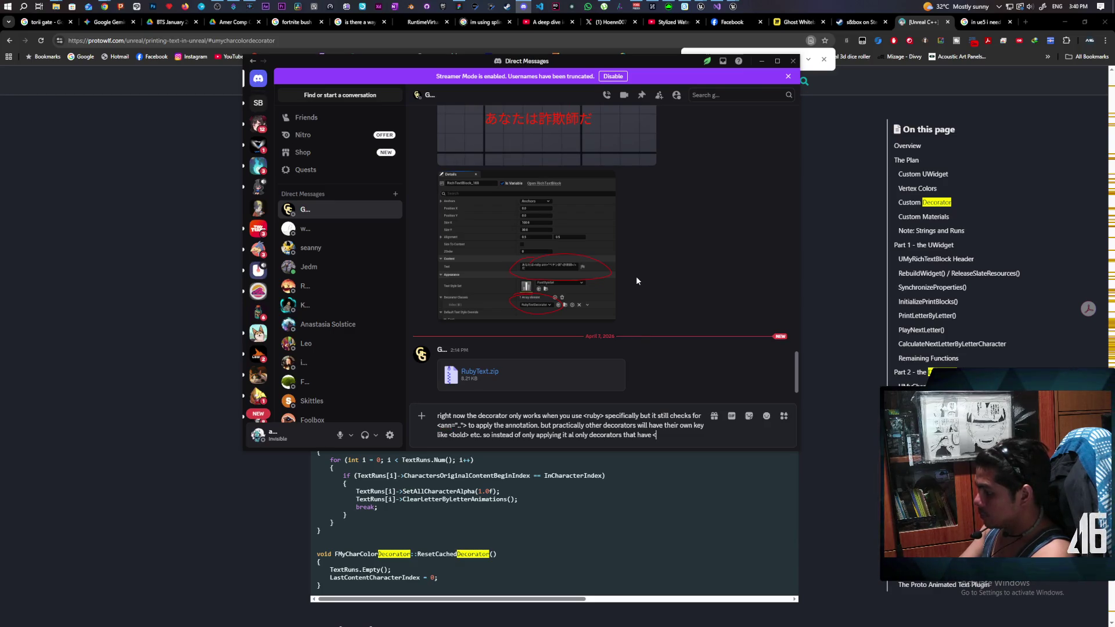
pyautogui.write('ruby>')
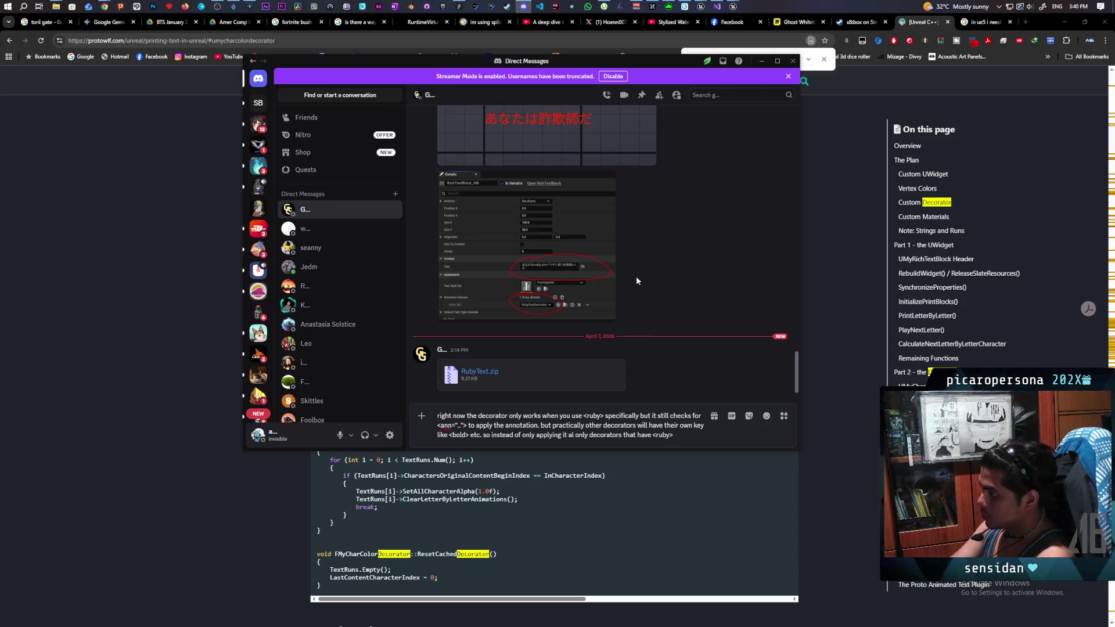
pyautogui.write(' c')
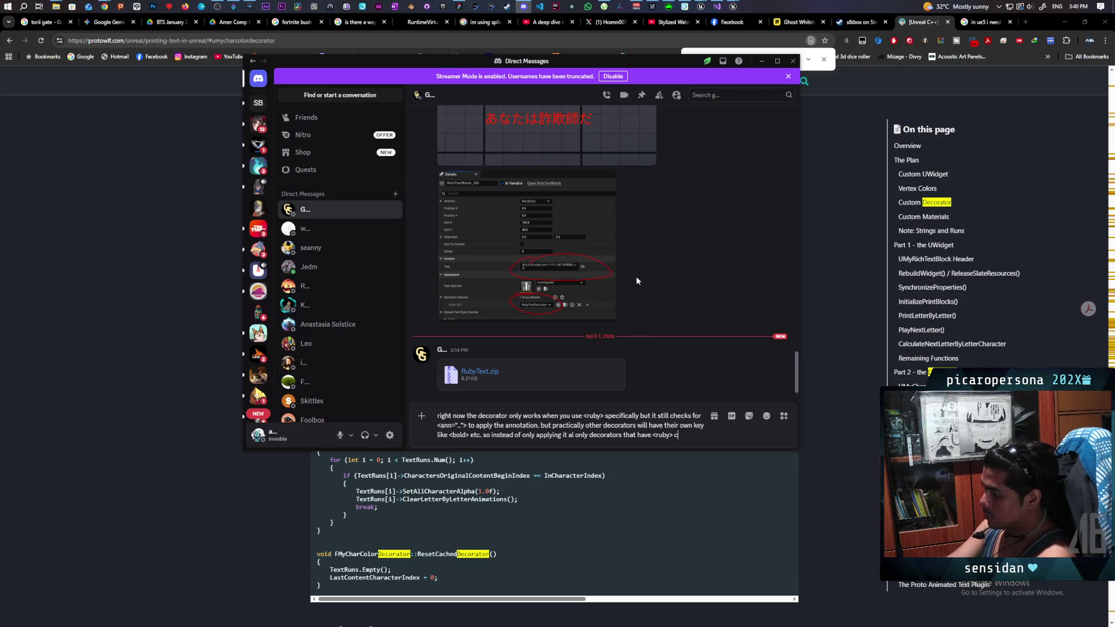
pyautogui.write('ould')
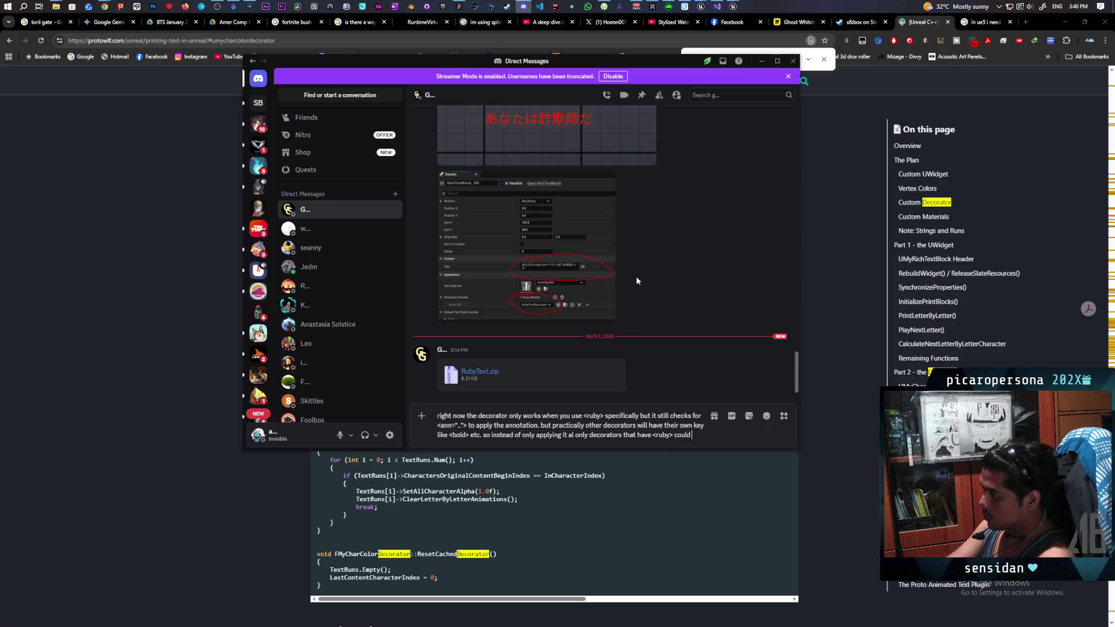
pyautogui.write(' we just a')
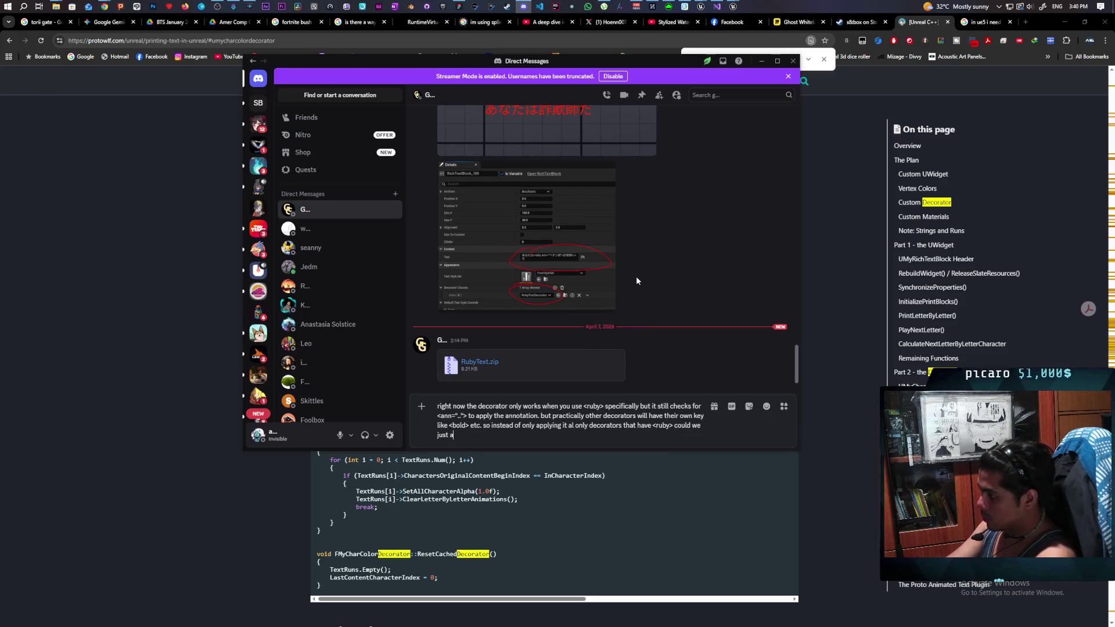
pyautogui.write('pply annotat')
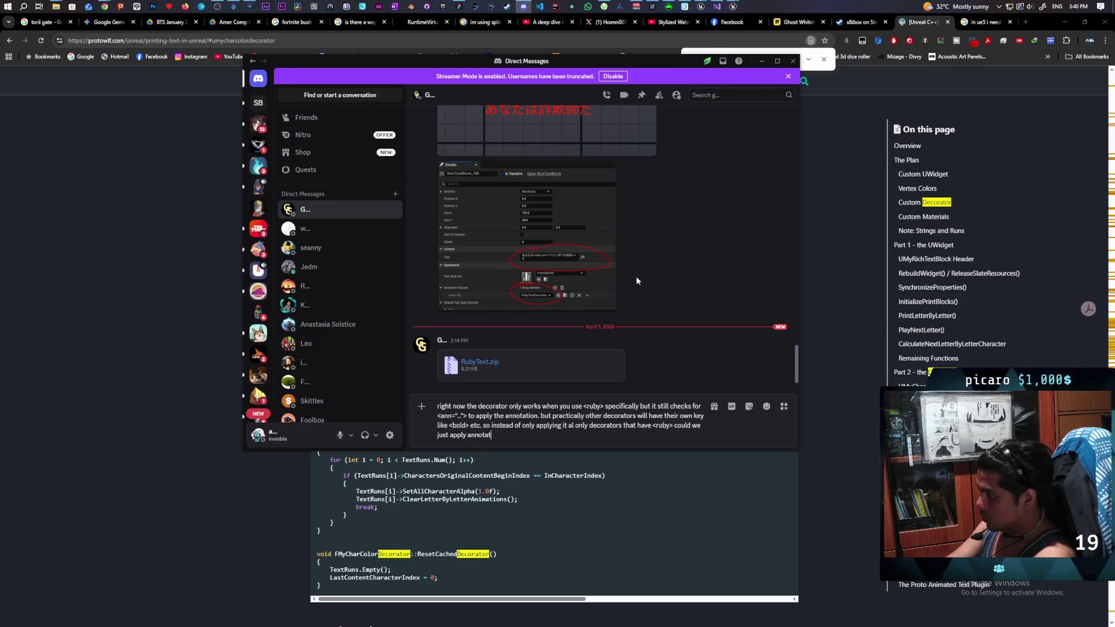
pyautogui.write('ions to ')
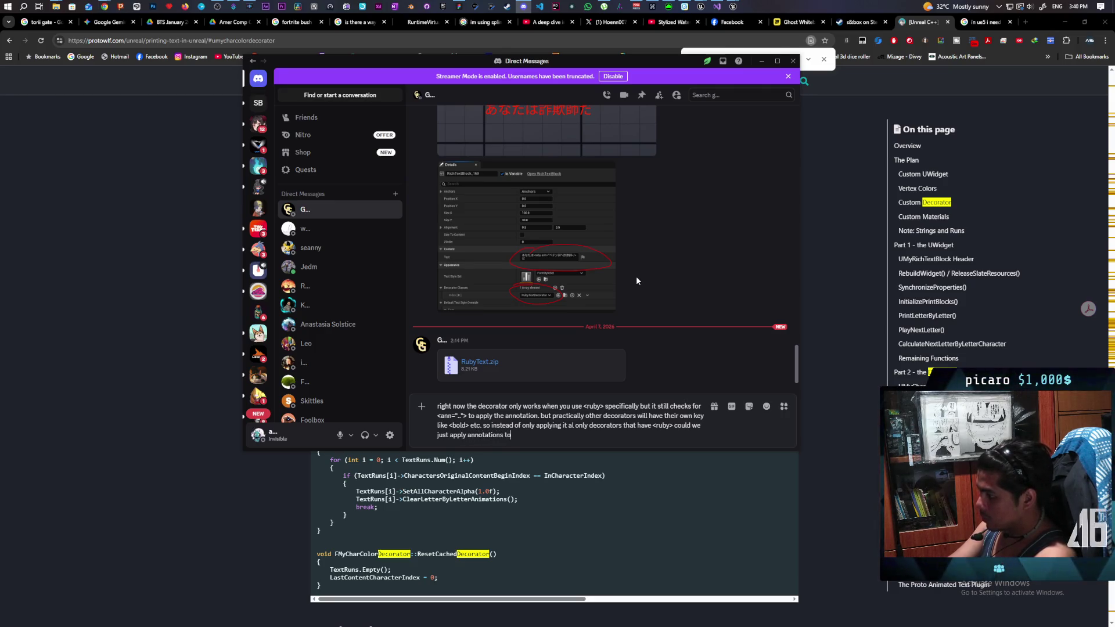
pyautogui.write('ANY')
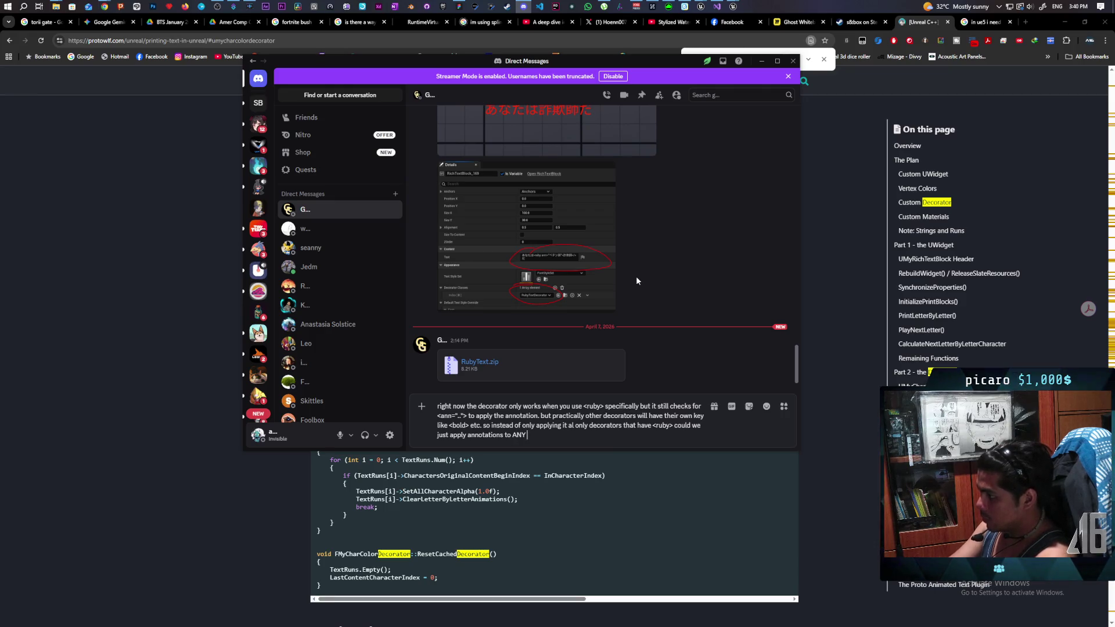
pyautogui.write(' decorator')
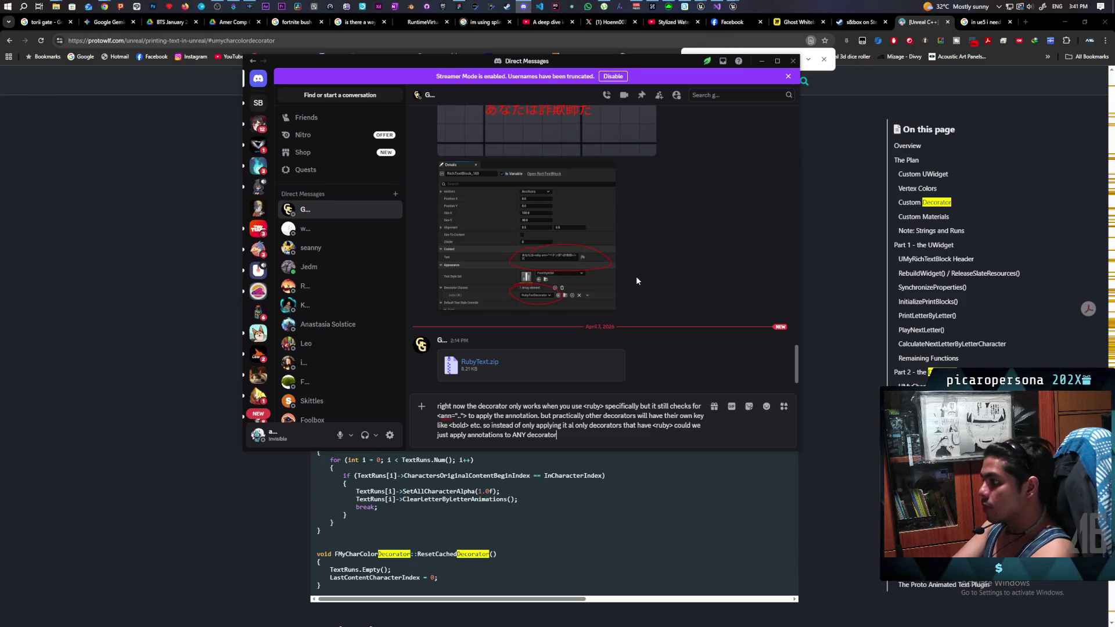
pyautogui.write(' that')
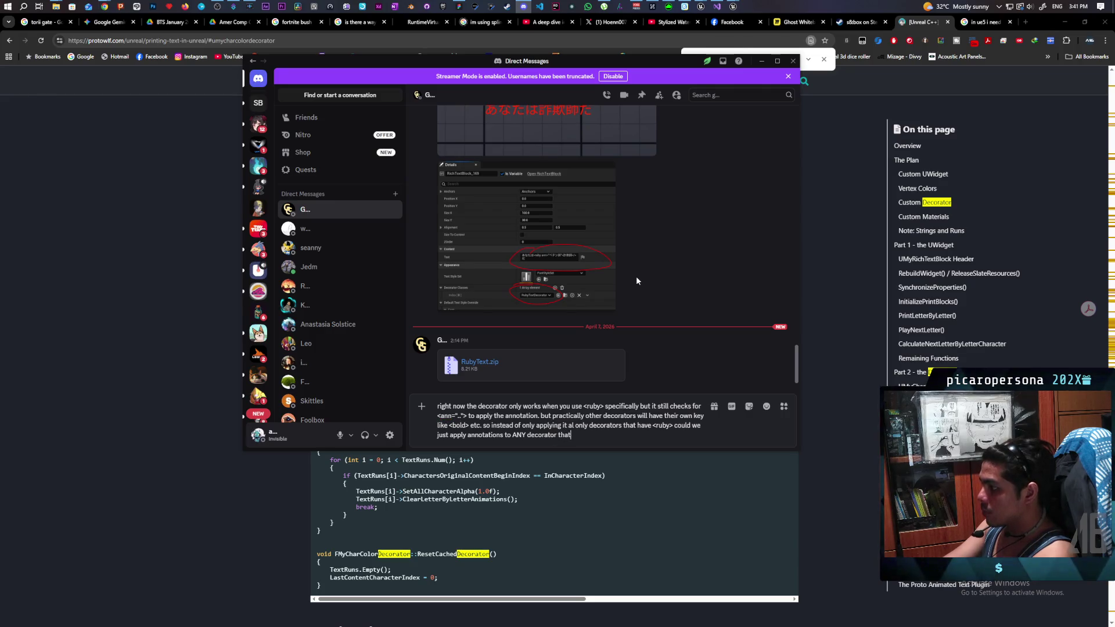
pyautogui.write(' inclu')
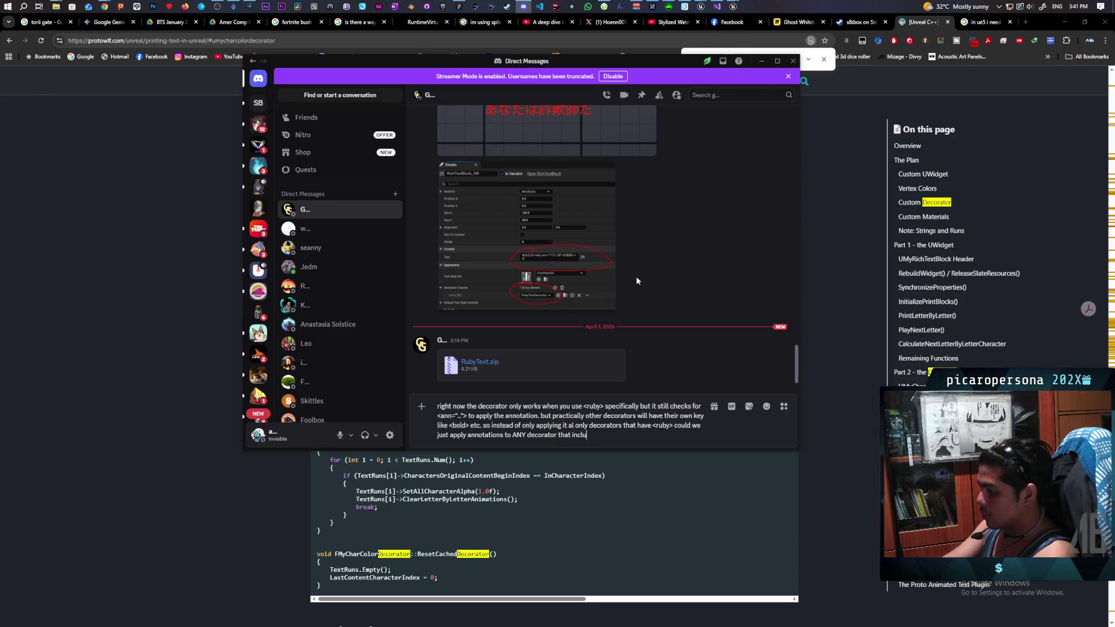
pyautogui.write('des <ann=')
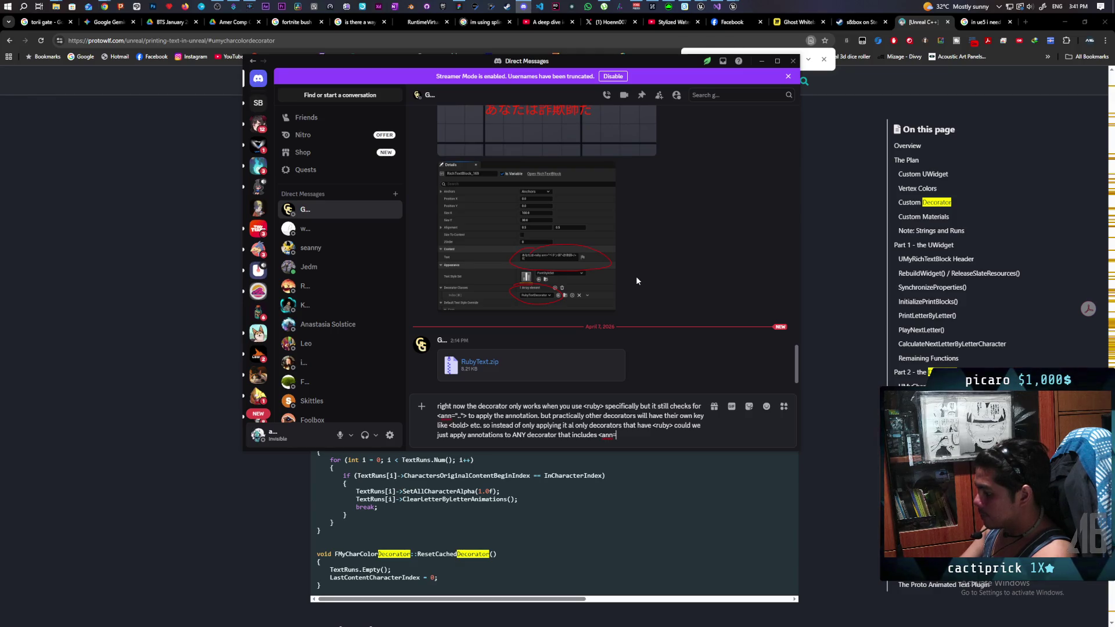
# - Add the examples <bold ann="thing"> or <key ann=".."> and start a new line without sending
pyautogui.write('"..">')
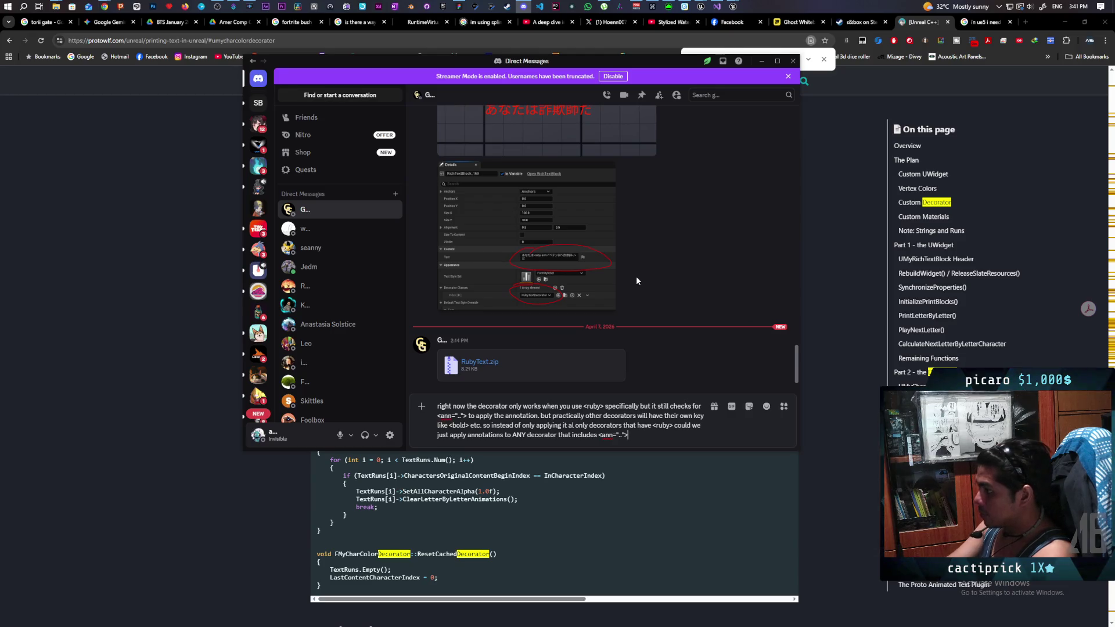
pyautogui.write(' instread')
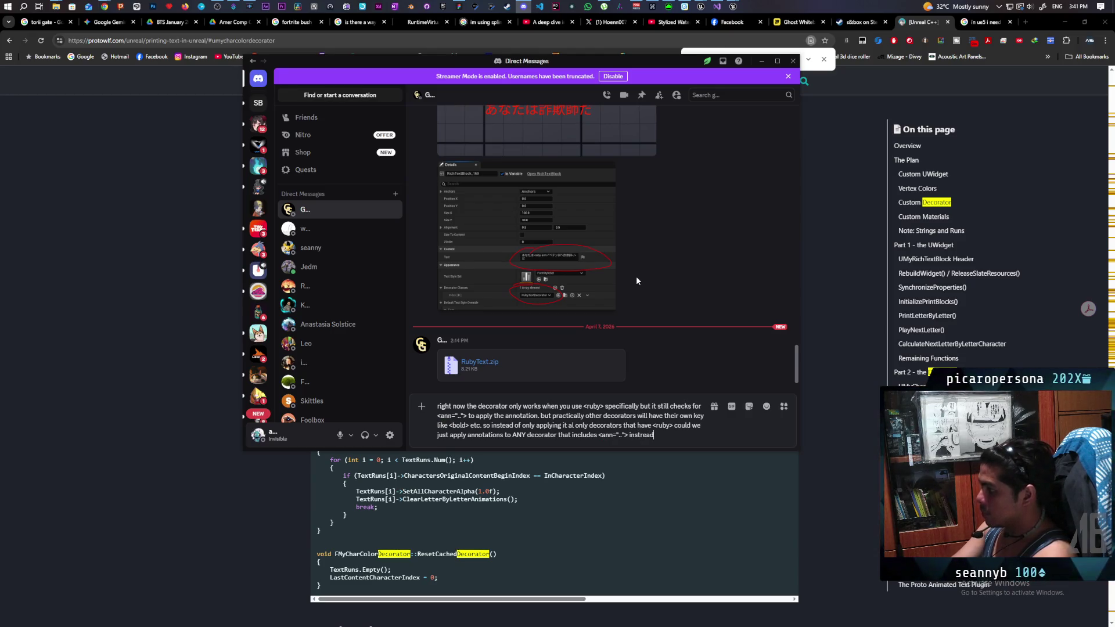
pyautogui.press('BackSpace')
pyautogui.press('BackSpace')
pyautogui.press('BackSpace')
pyautogui.press('BackSpace')
pyautogui.write('e')
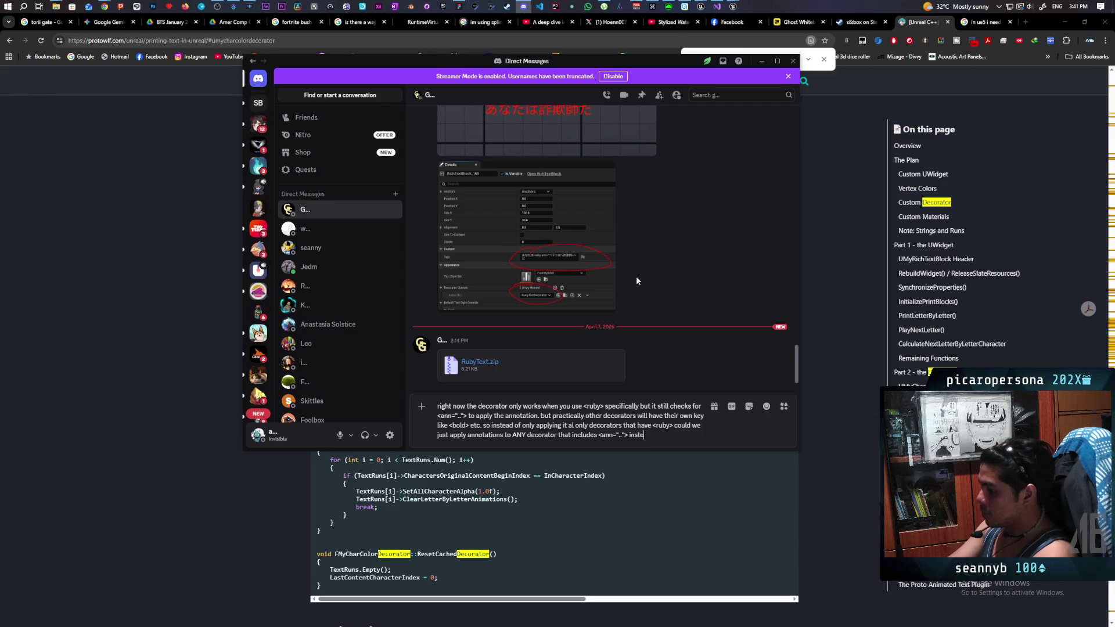
pyautogui.write('ad.')
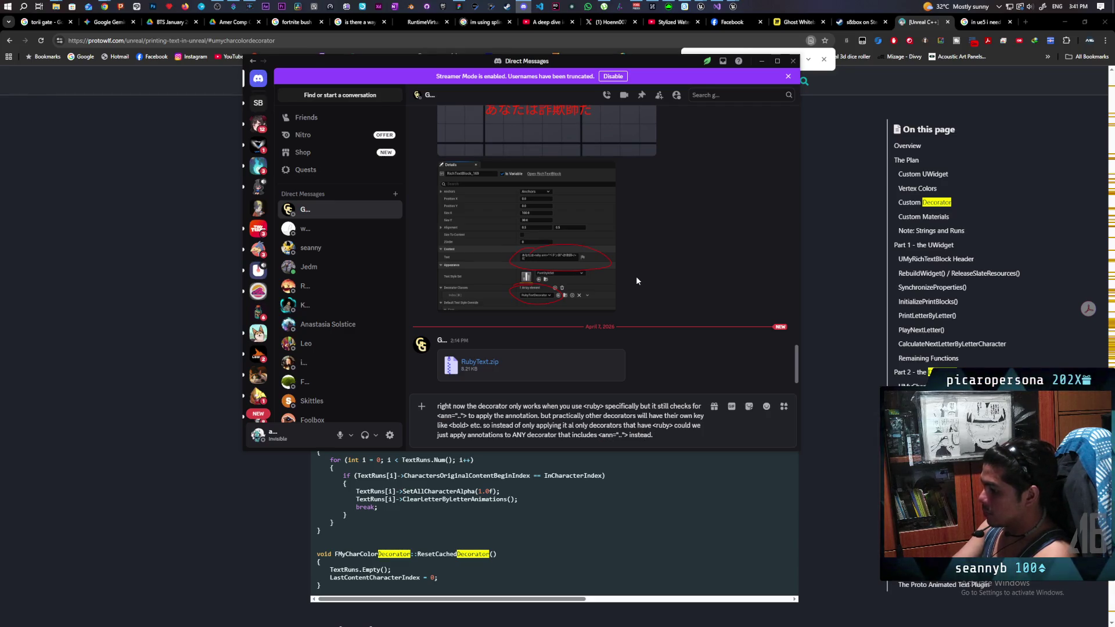
pyautogui.write(' ie ')
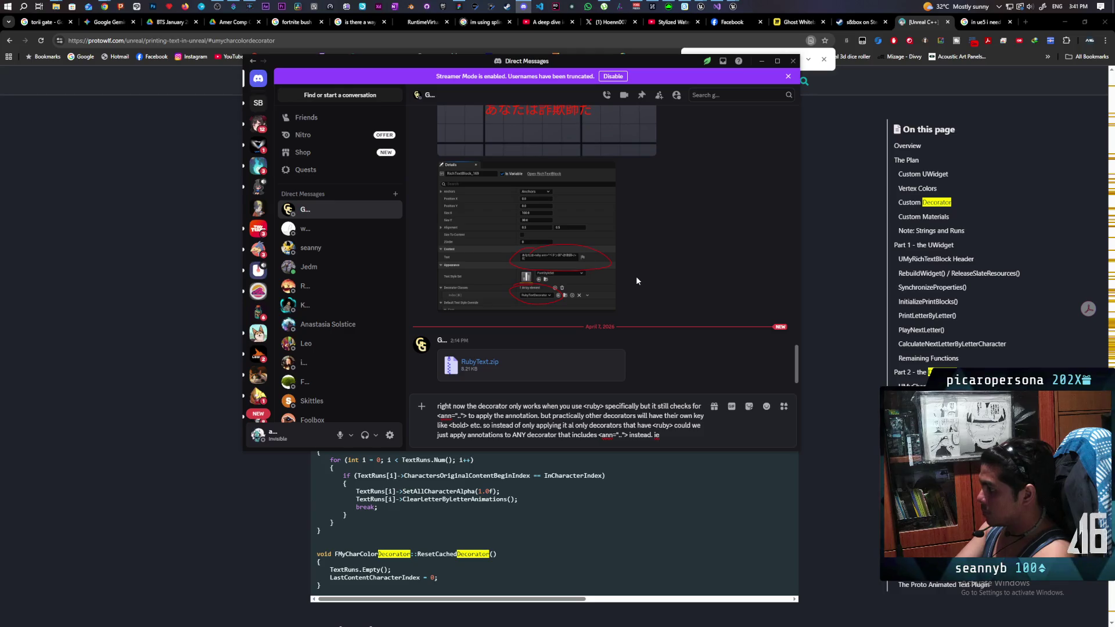
pyautogui.write('<bold')
pyautogui.write(' ann')
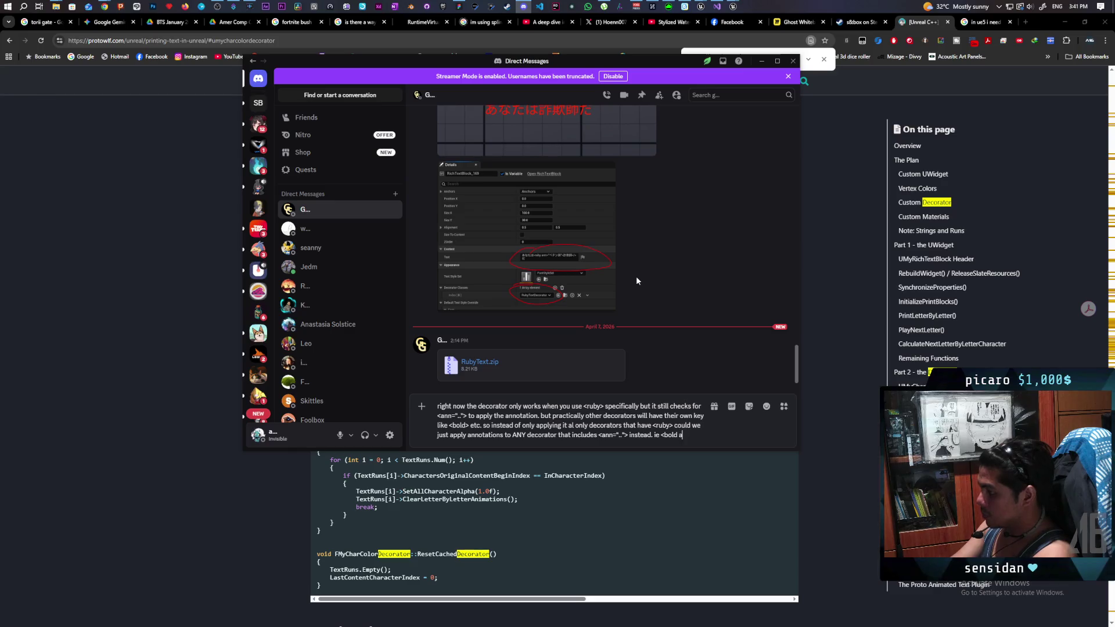
pyautogui.write('=')
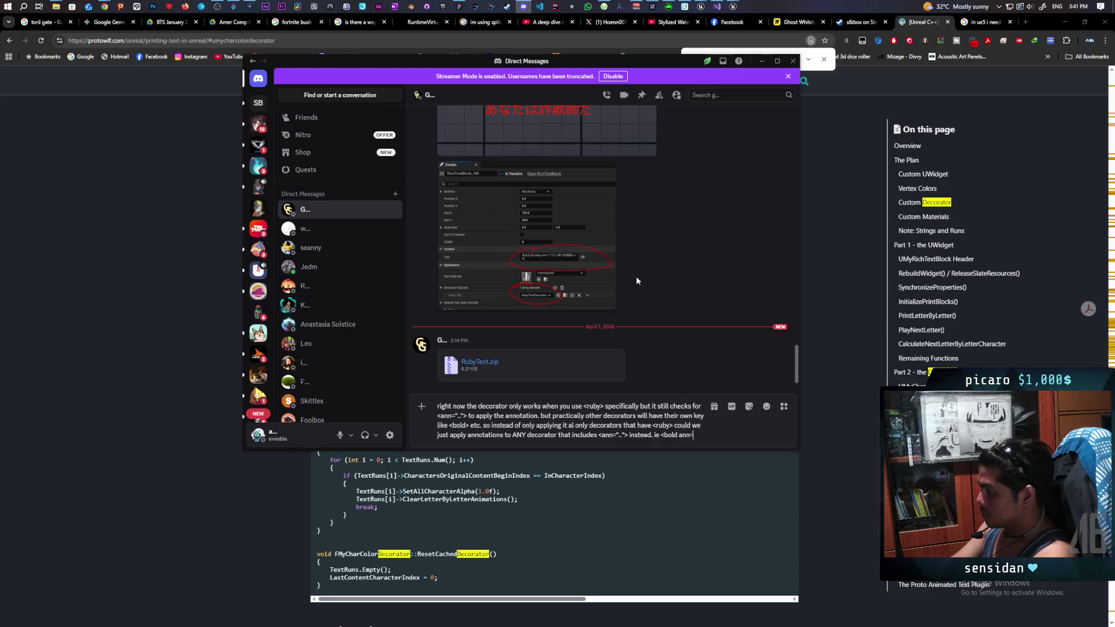
pyautogui.write('"')
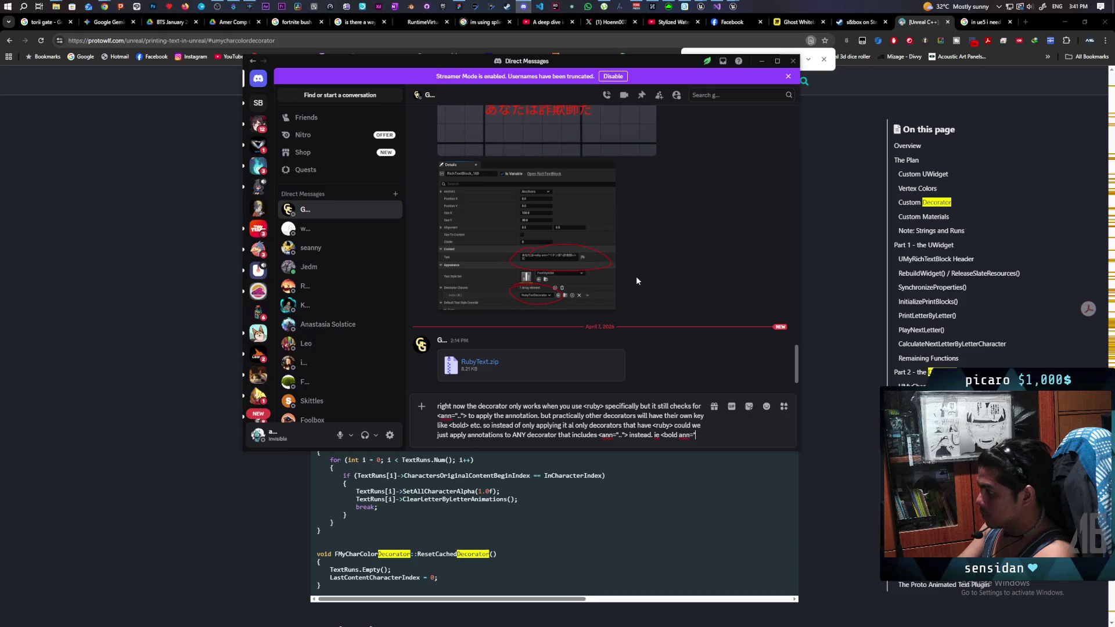
pyautogui.write('thing')
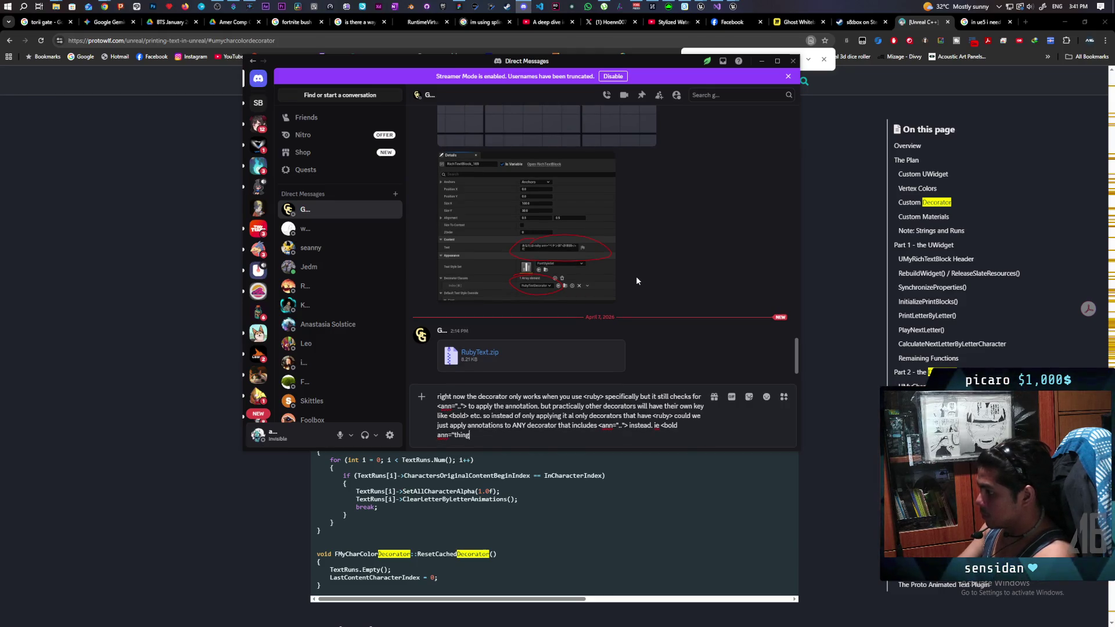
pyautogui.write('">')
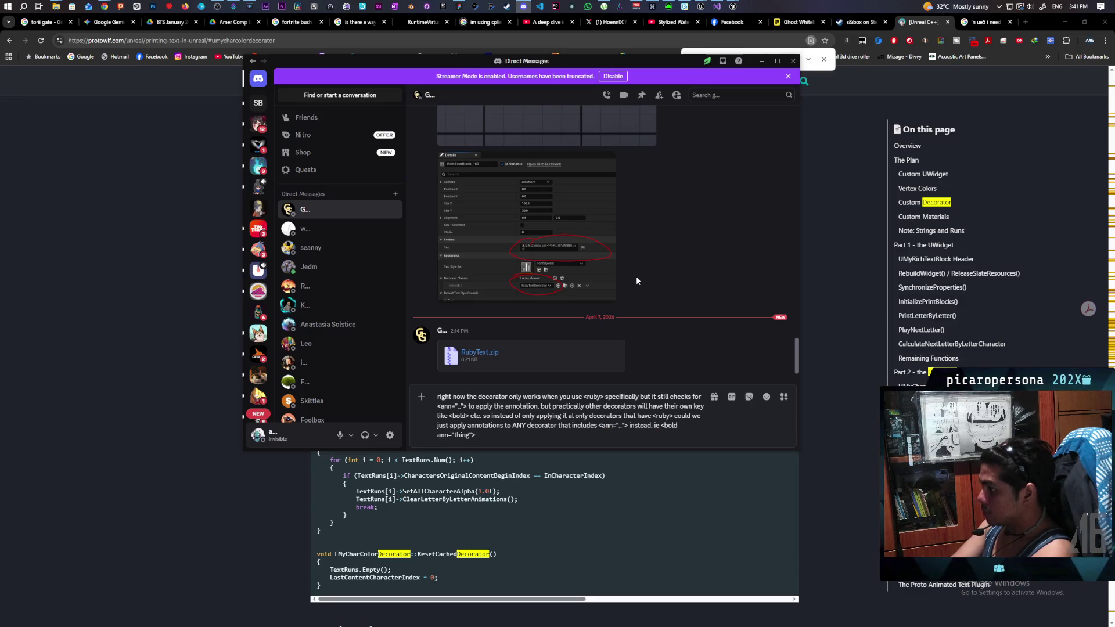
pyautogui.write(' or ')
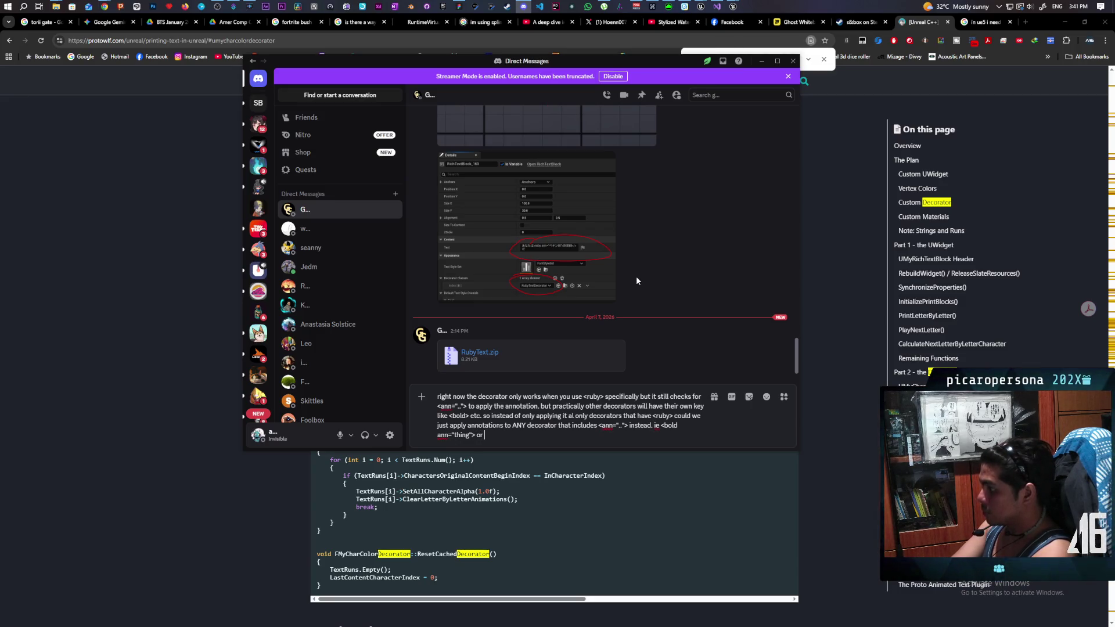
pyautogui.write('<key')
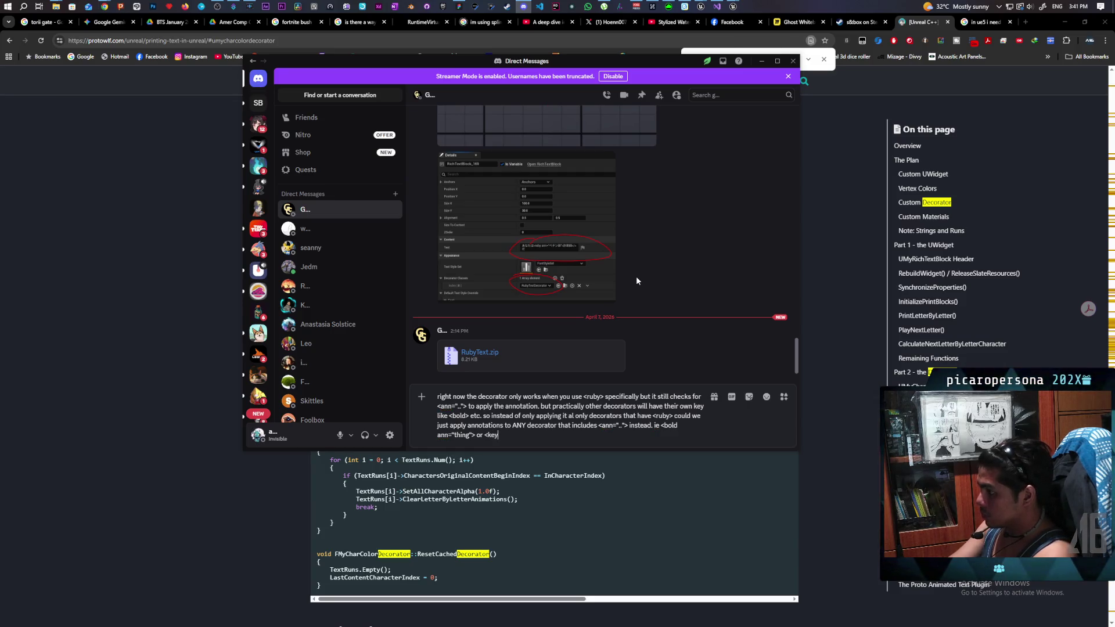
pyautogui.write(' ann=')
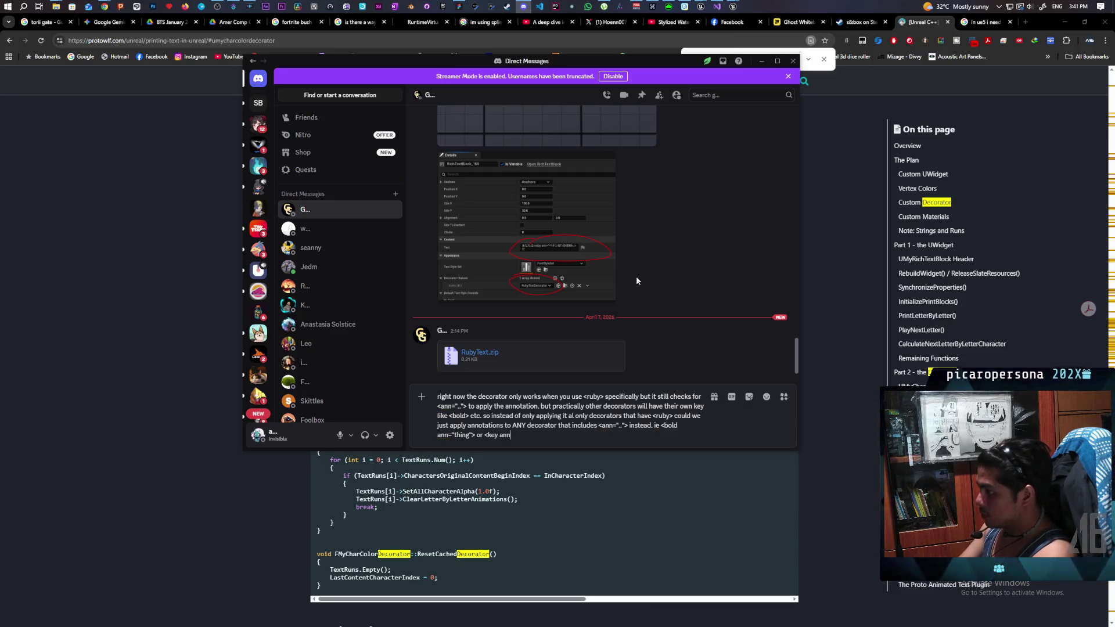
pyautogui.write('"')
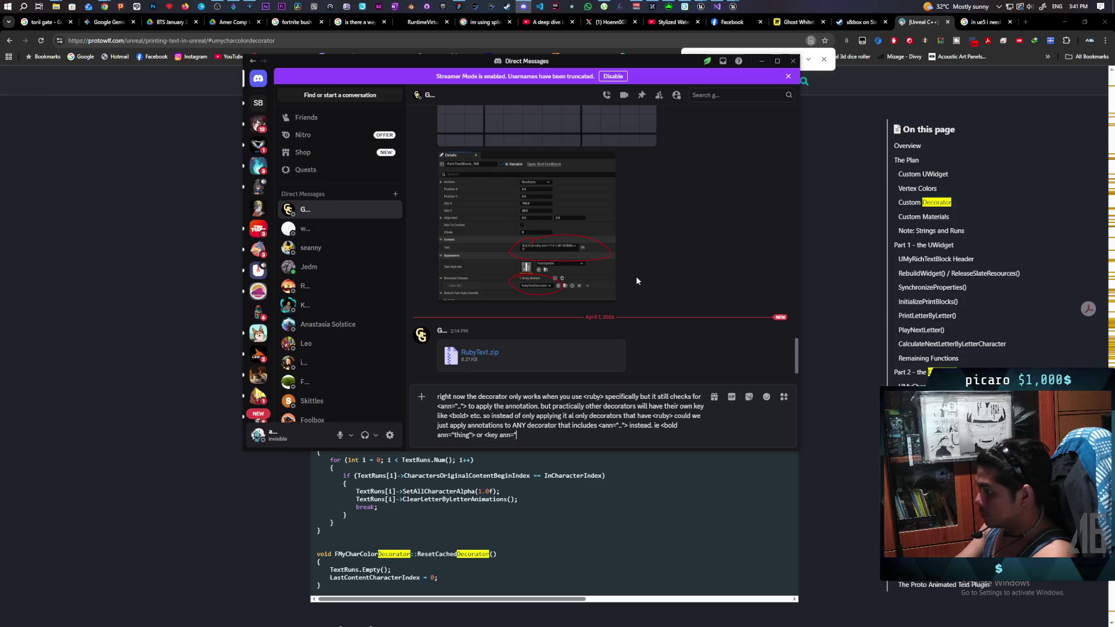
pyautogui.write('.."')
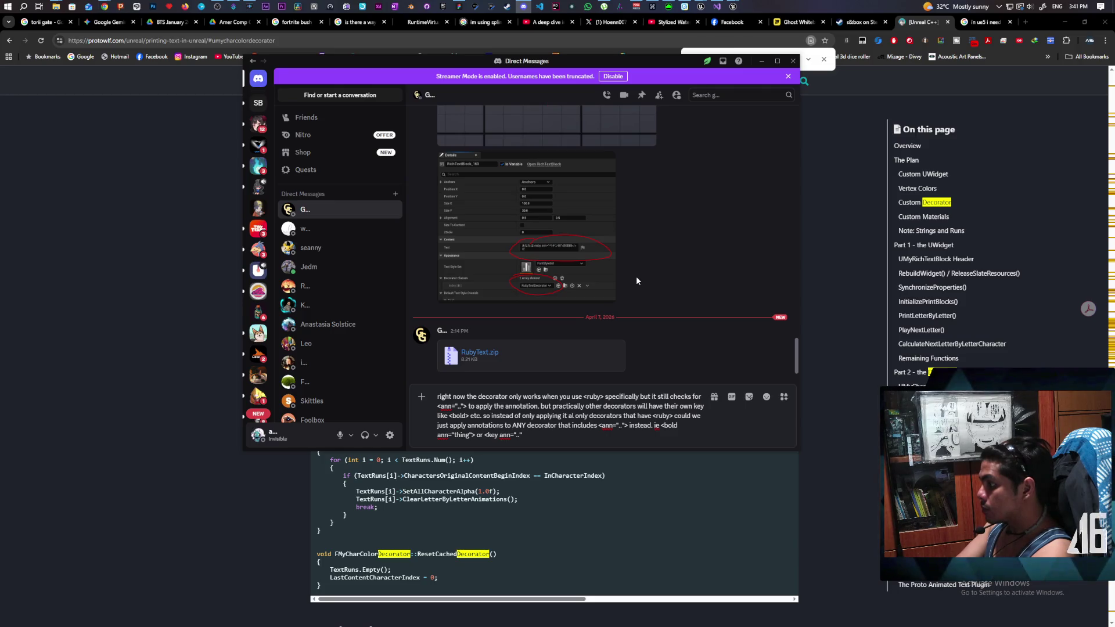
pyautogui.write('>')
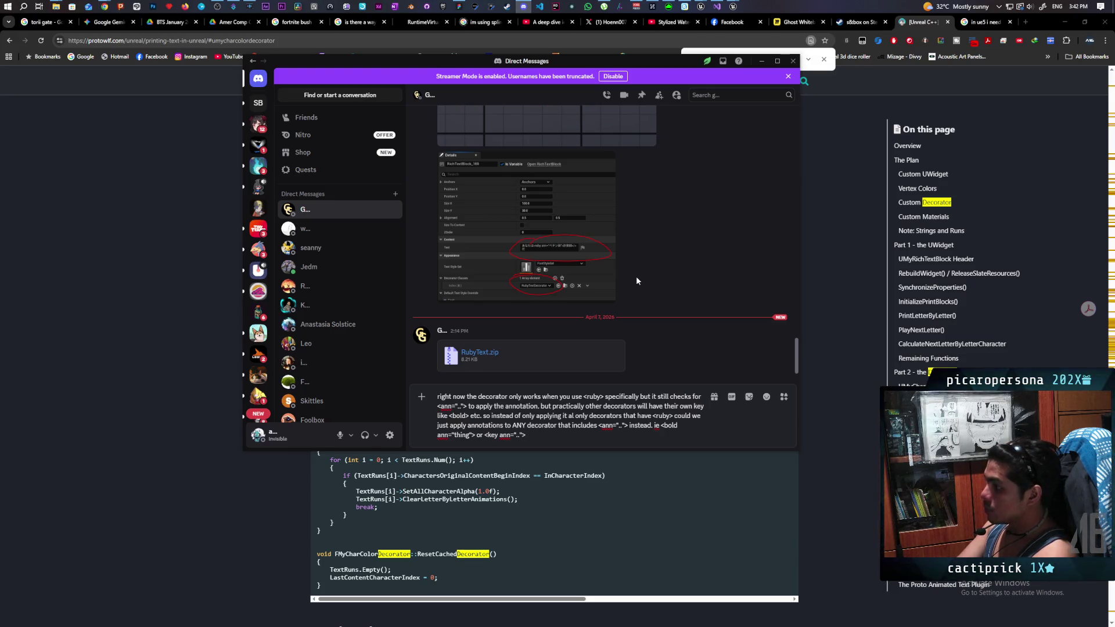
pyautogui.hotkey('shift', 'Return')
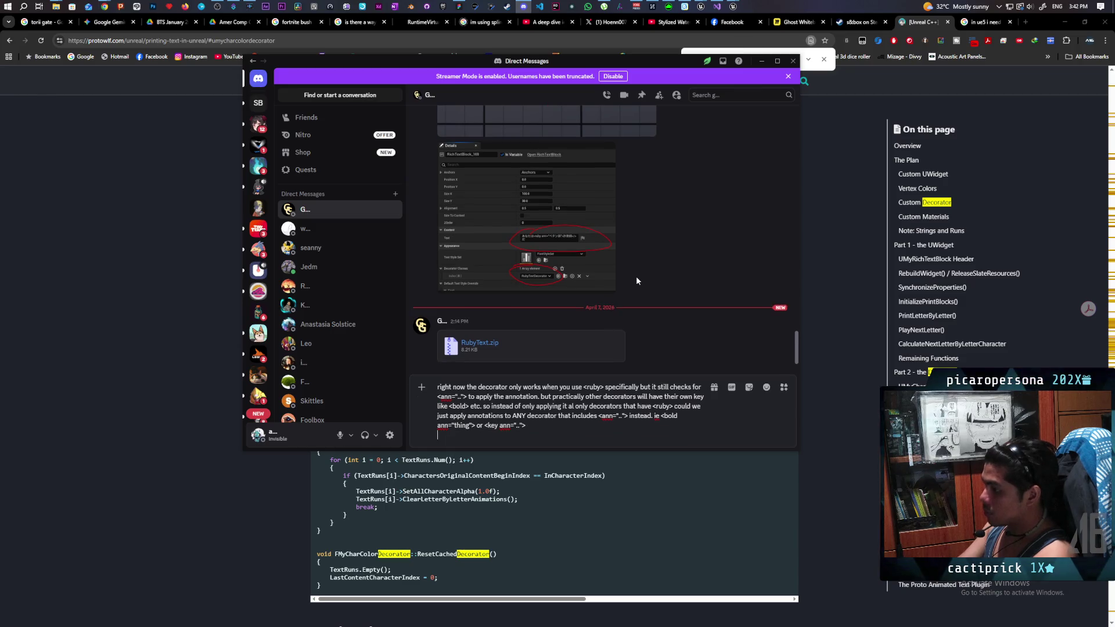
# - Type 'a practical example in my animated text would be <text s="red">' on the new line
pyautogui.write('a')
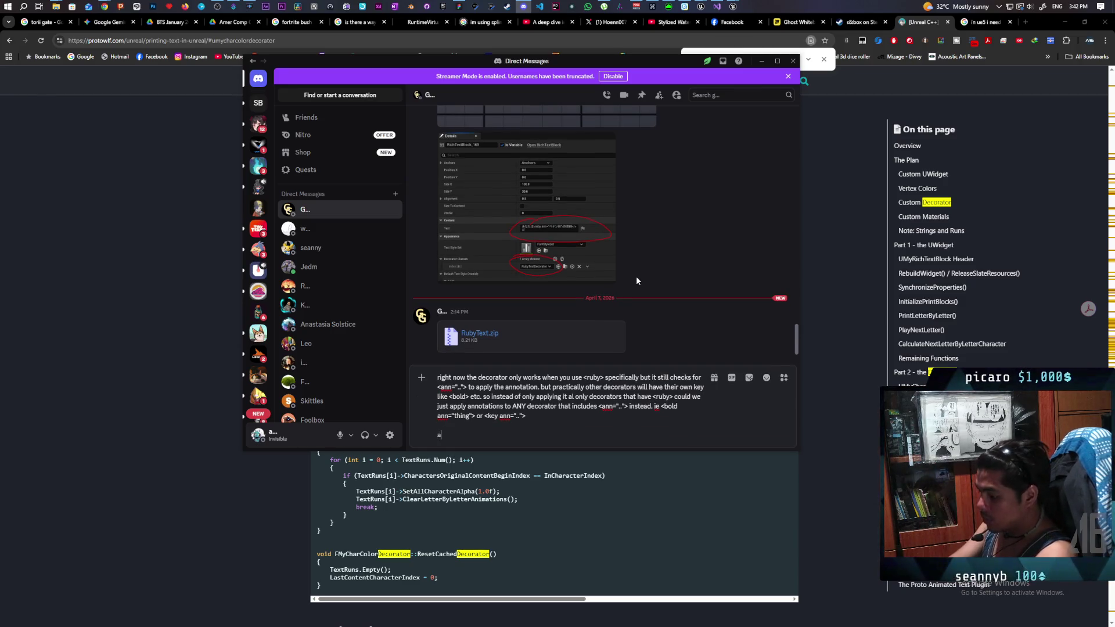
pyautogui.write(' pararact')
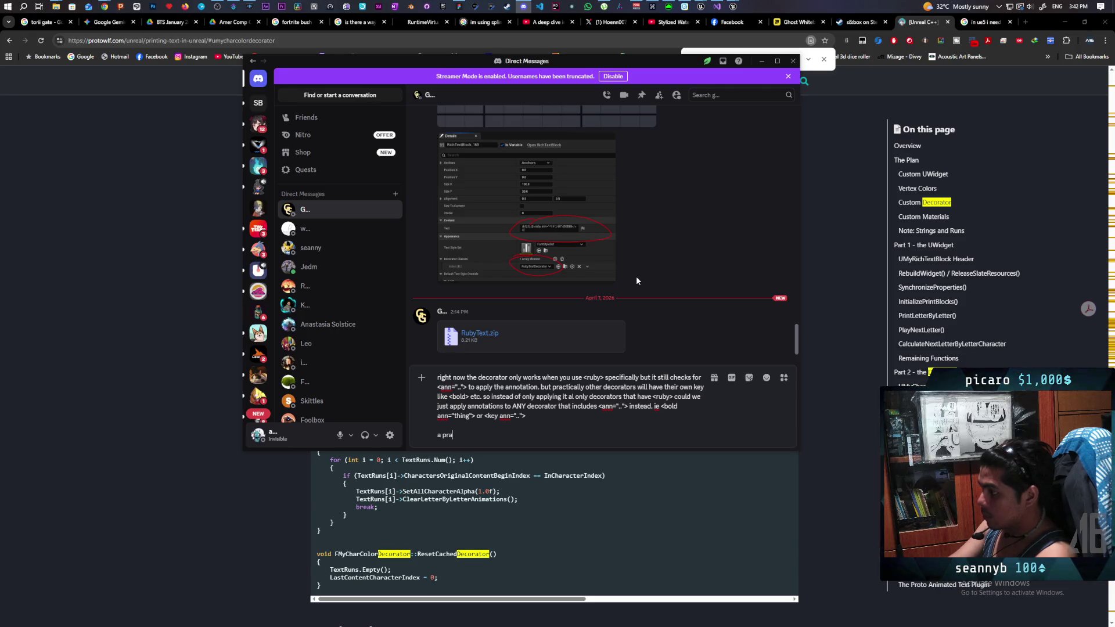
pyautogui.write(' ex')
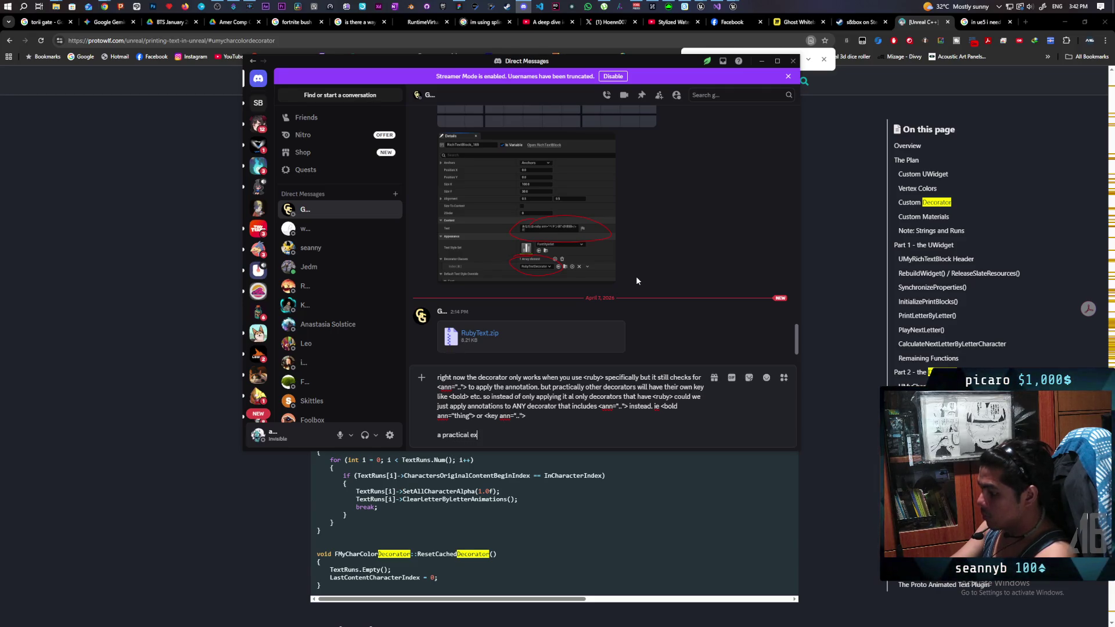
pyautogui.write('plein my an')
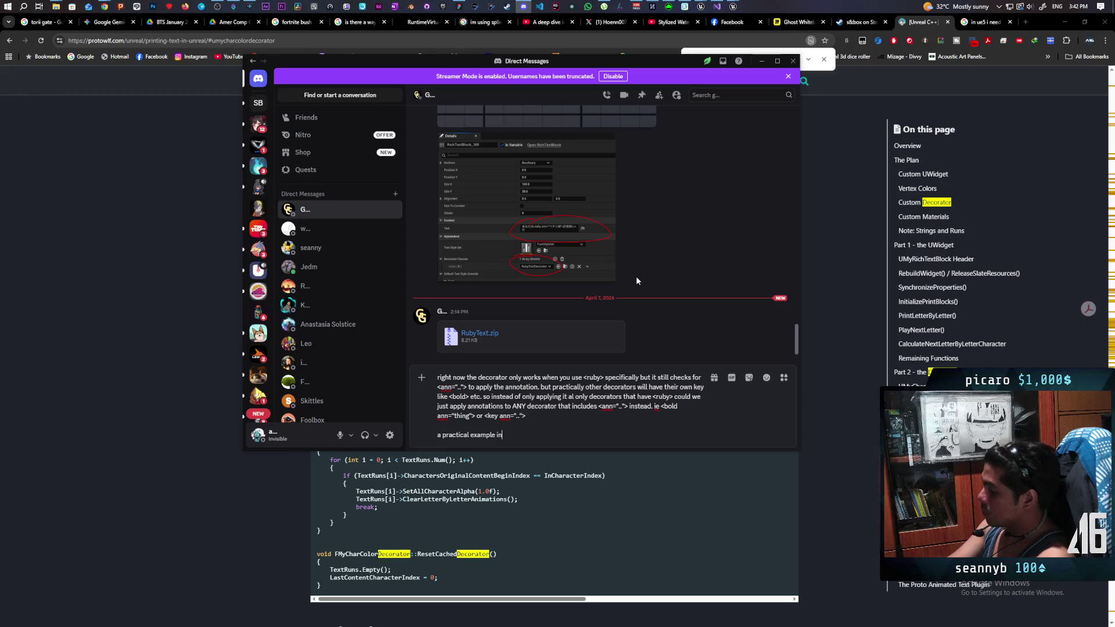
pyautogui.write('i')
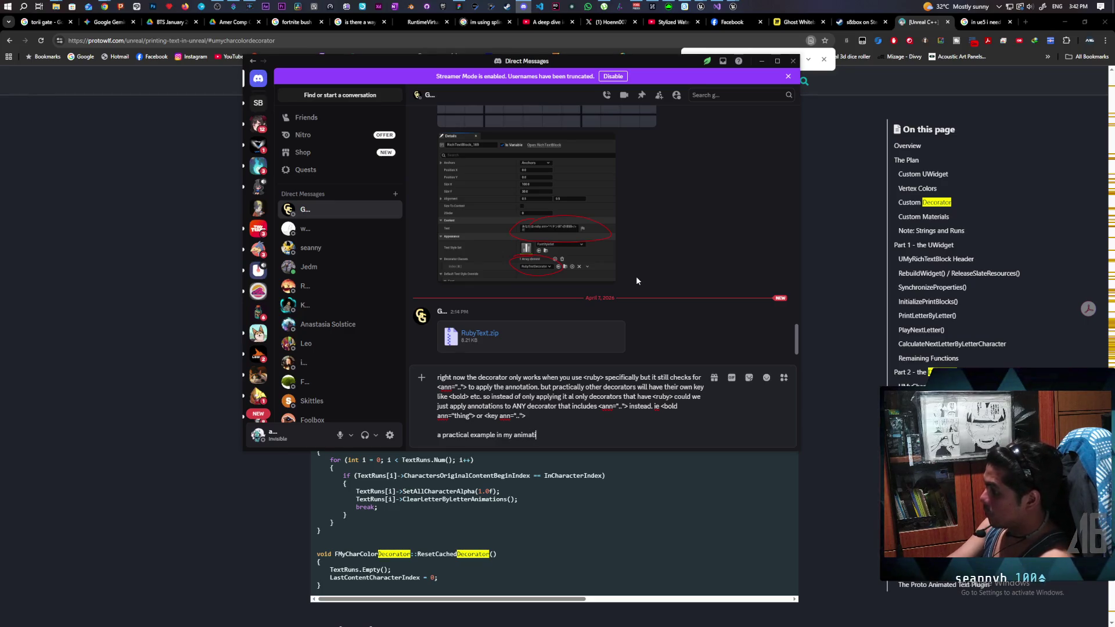
pyautogui.press('BackSpace')
pyautogui.write('ed text would be <')
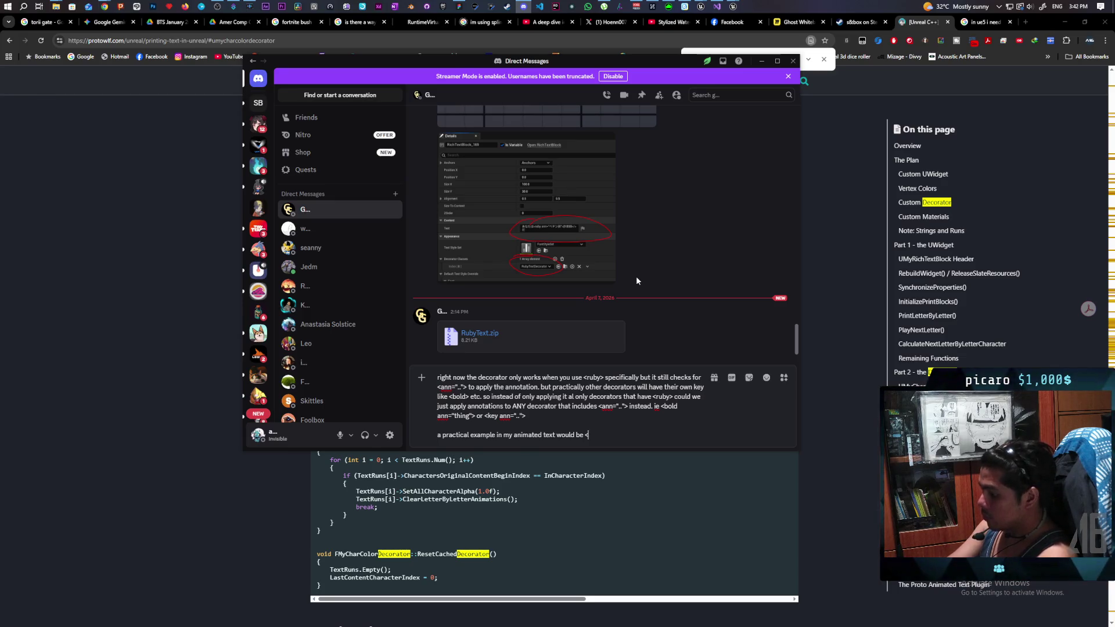
pyautogui.write('text')
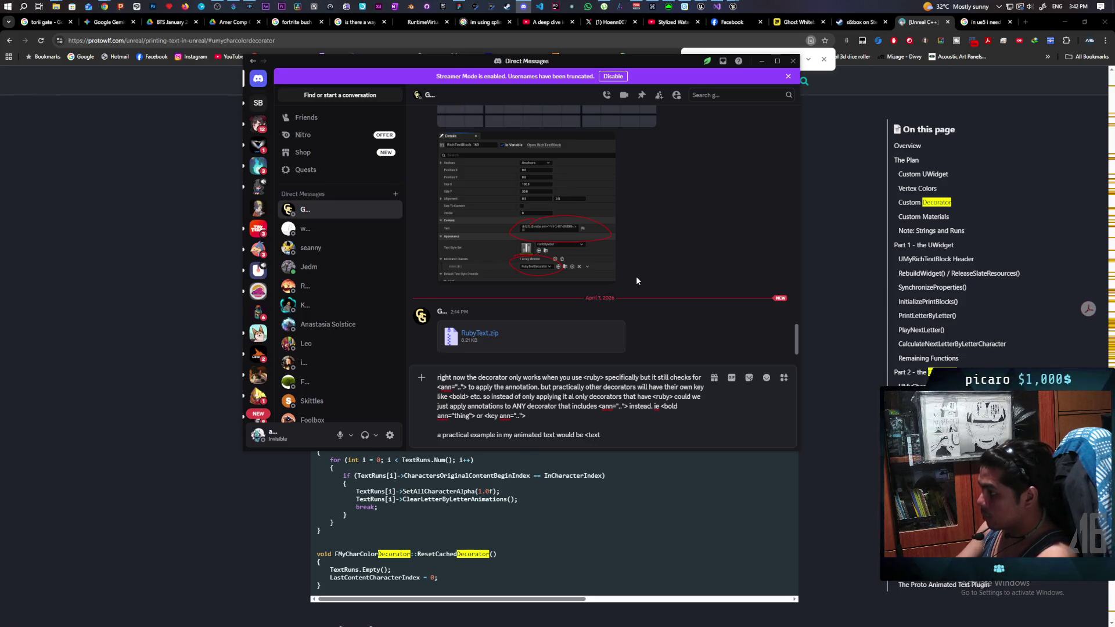
pyautogui.write(' s')
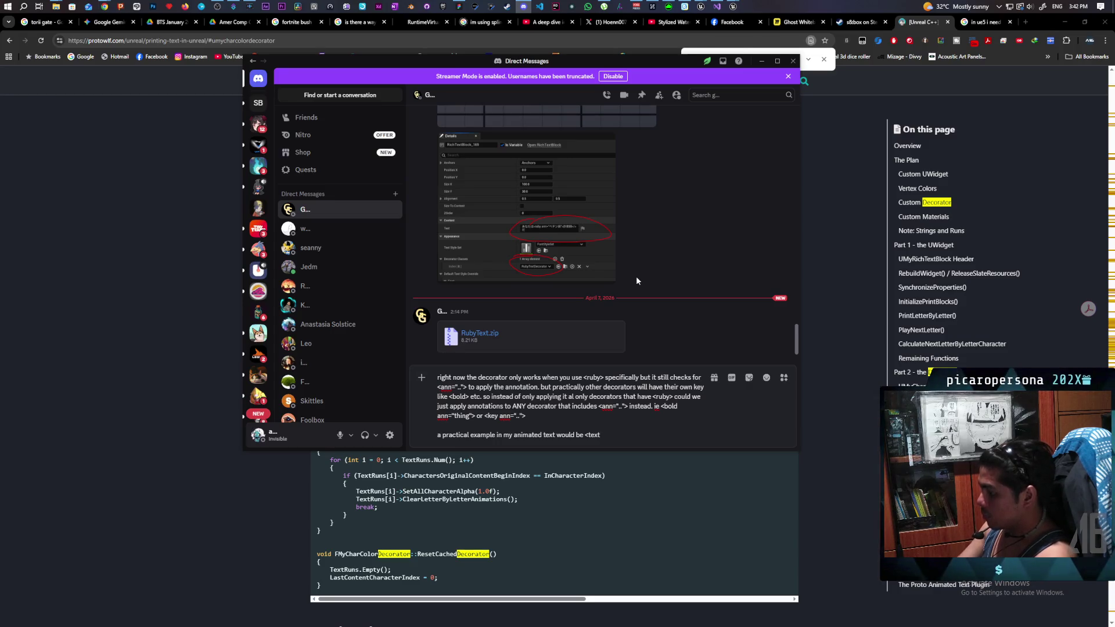
pyautogui.write('="')
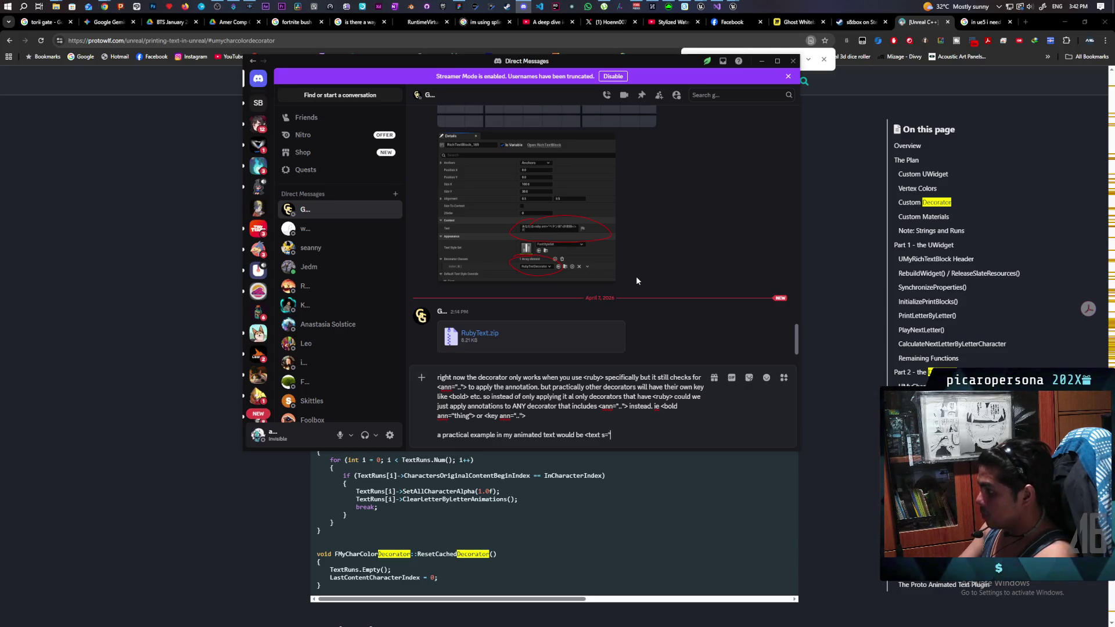
pyautogui.write('red"')
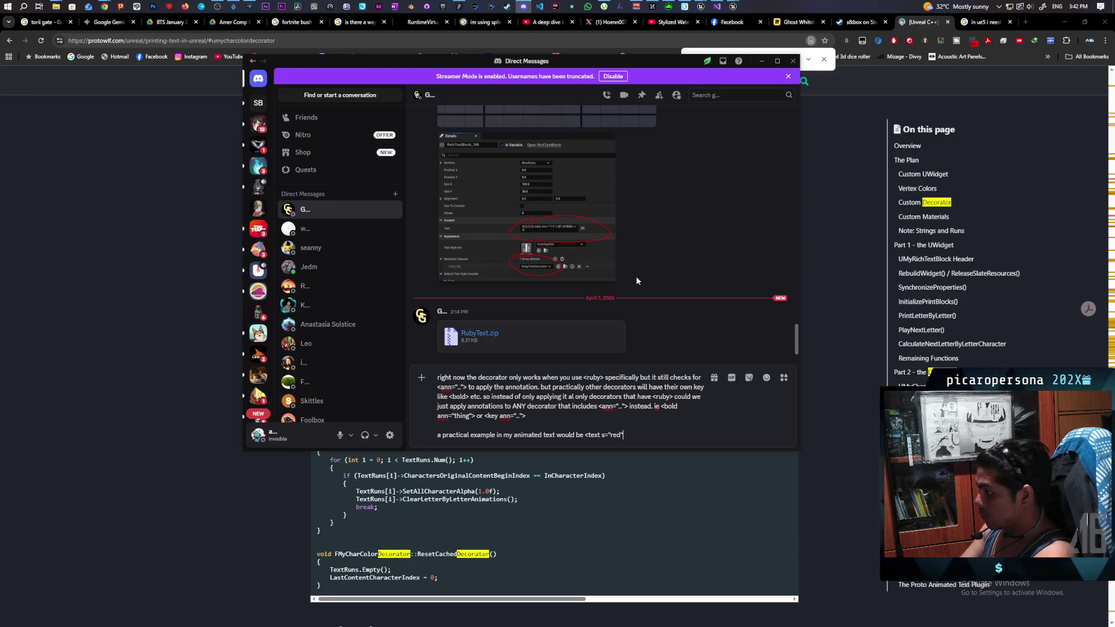
pyautogui.write('>')
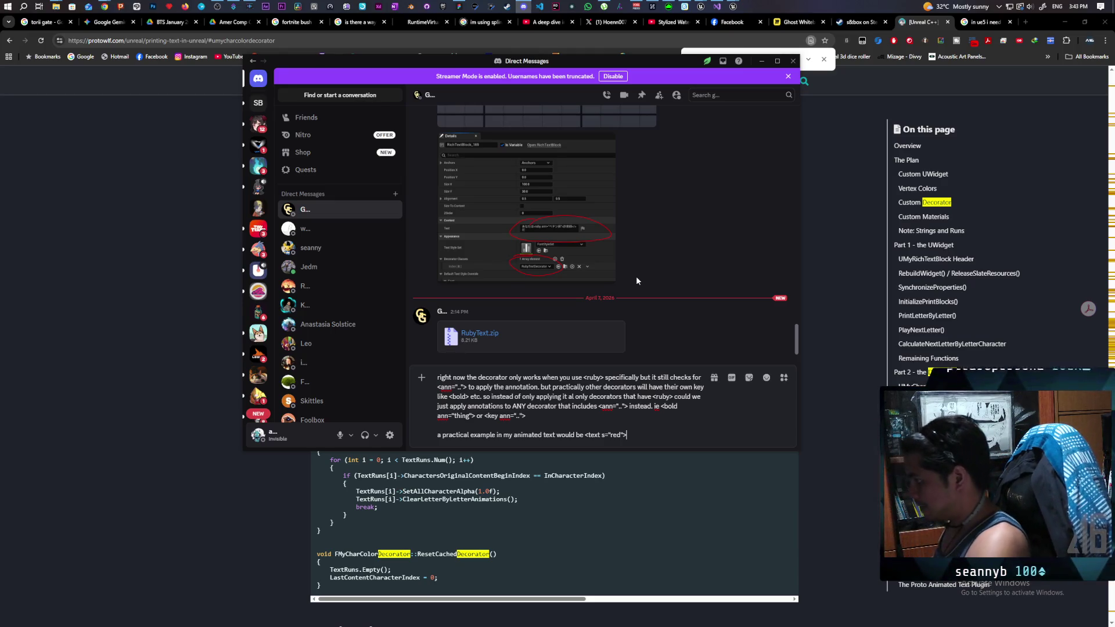
# - Add '(this makes the animated text red) practically we could also do <text s="red" ann="color">'
pyautogui.write('()')
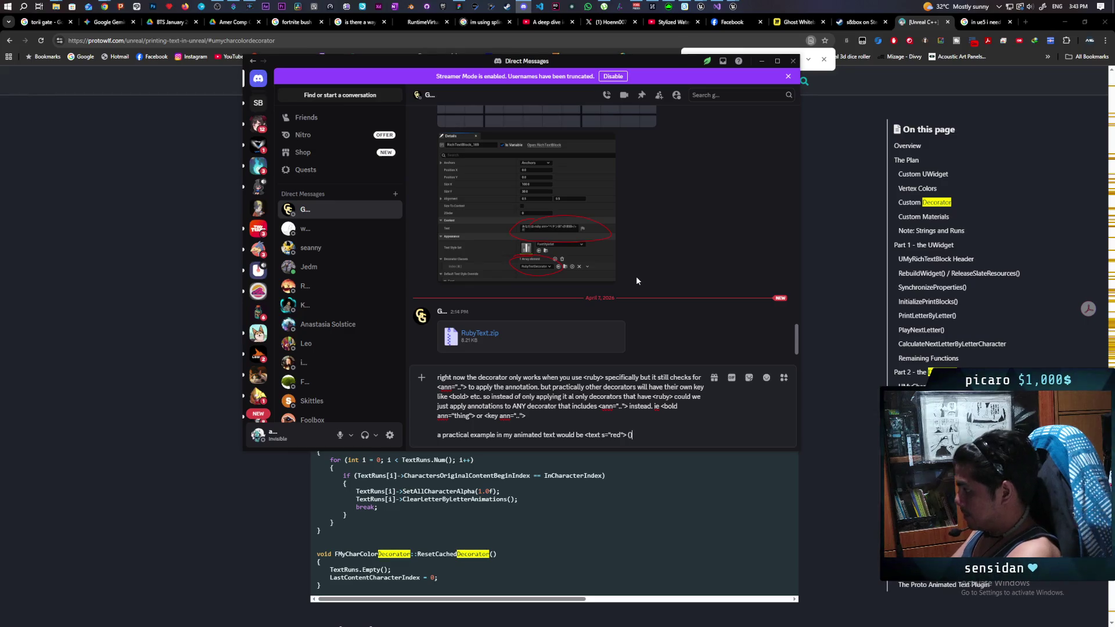
pyautogui.write('this ')
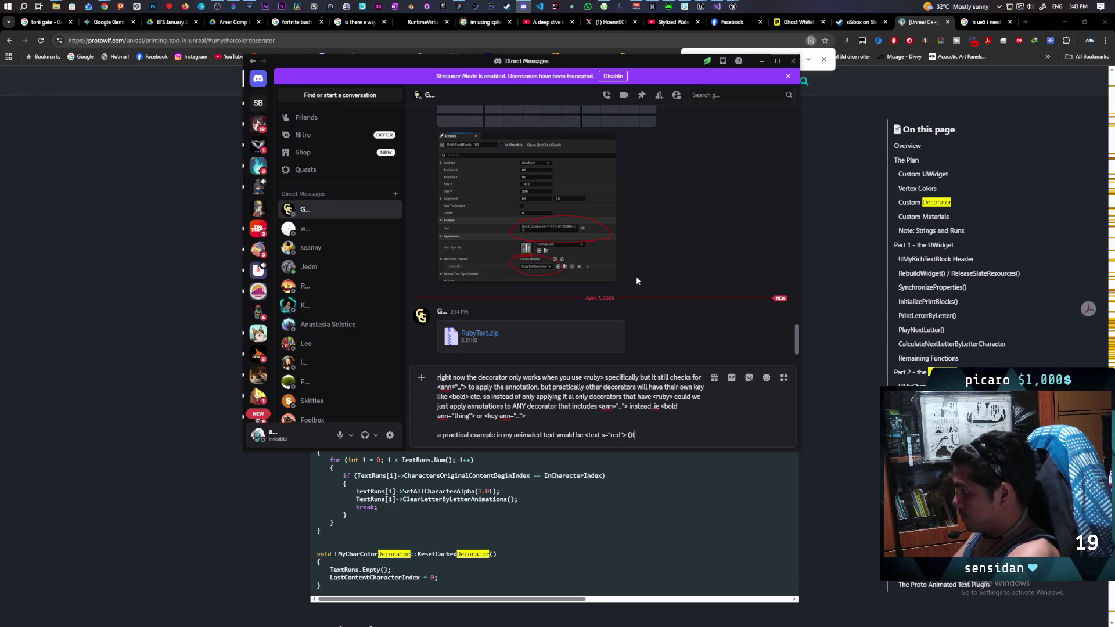
pyautogui.write('this makes ')
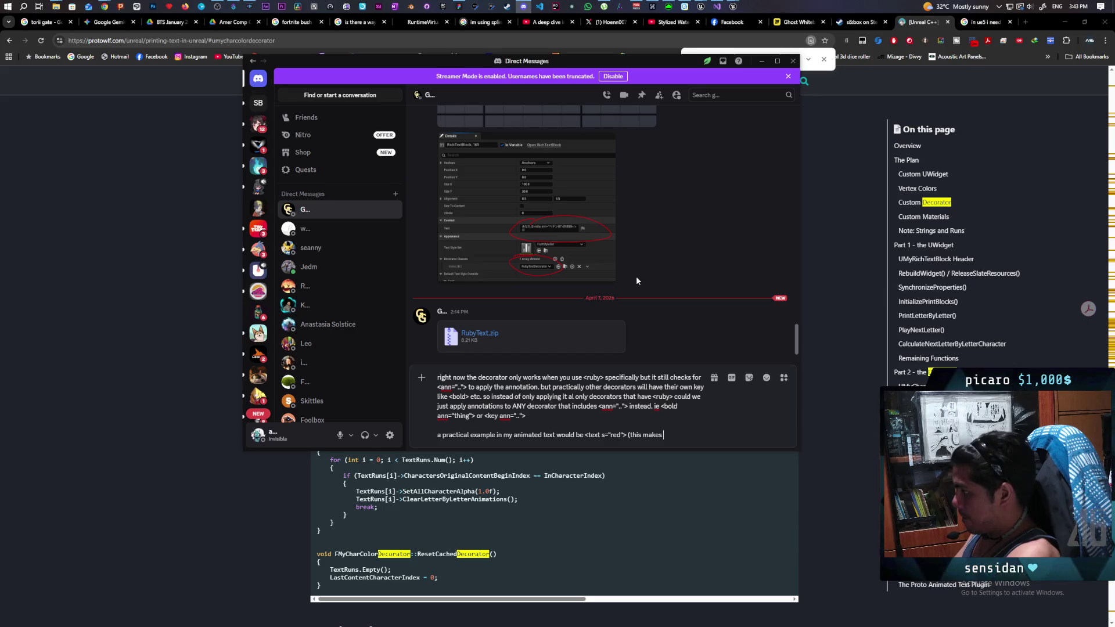
pyautogui.write('the animated')
pyautogui.write('ted te')
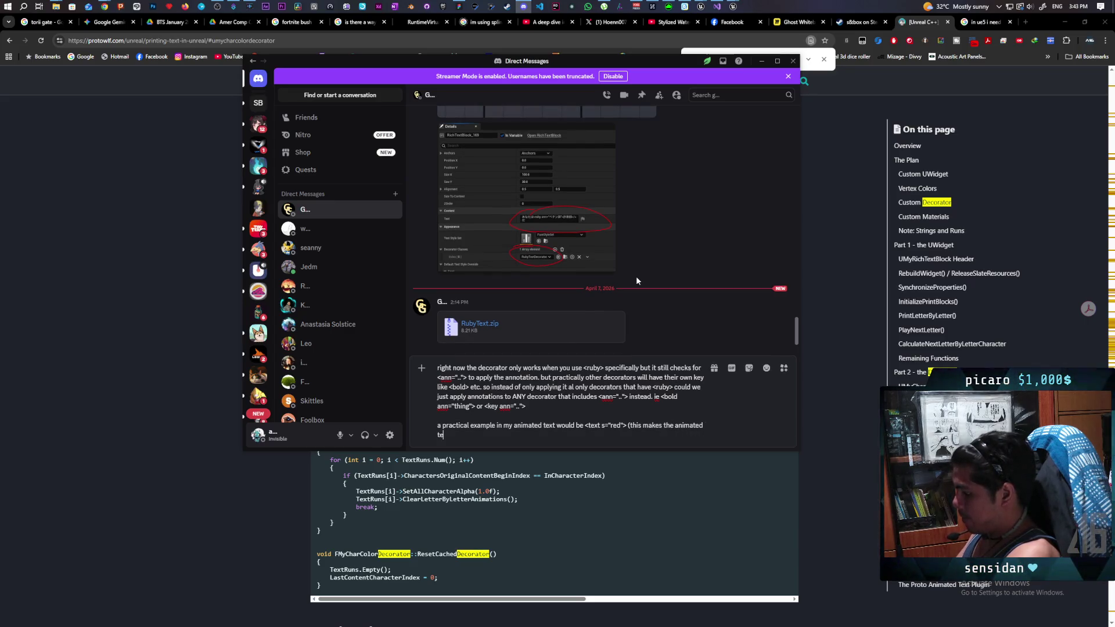
pyautogui.write('xt red')
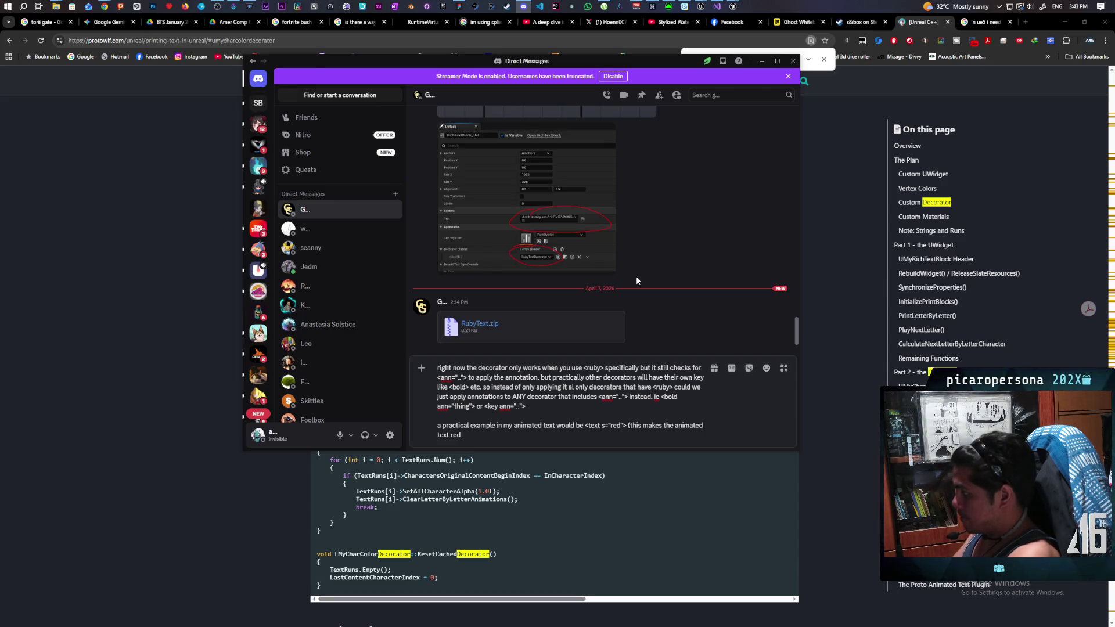
pyautogui.write(')')
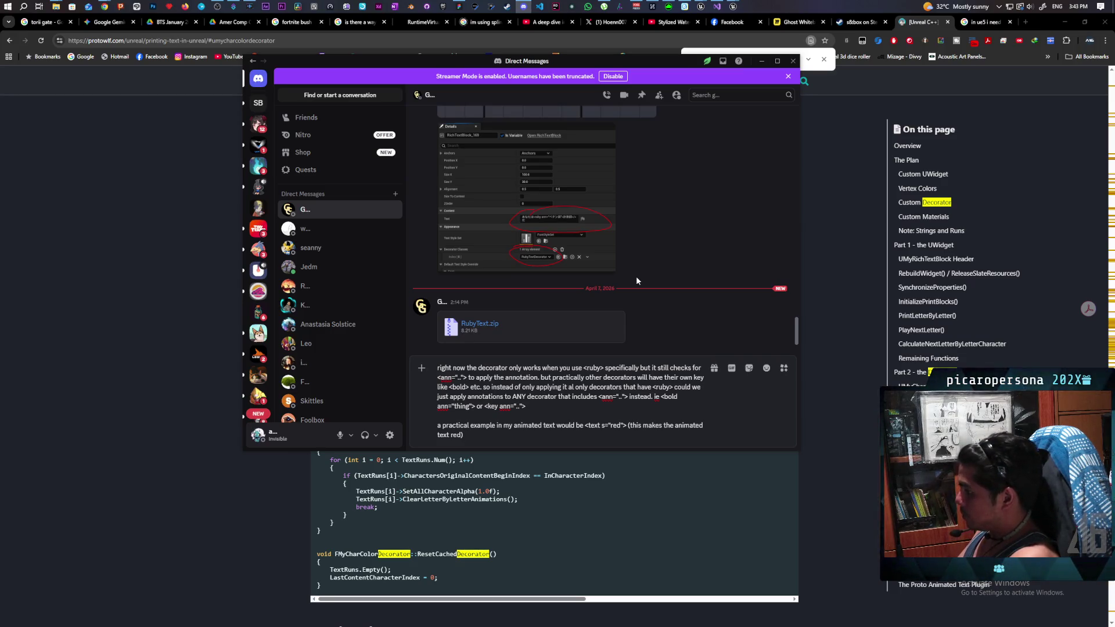
pyautogui.write('practically we could')
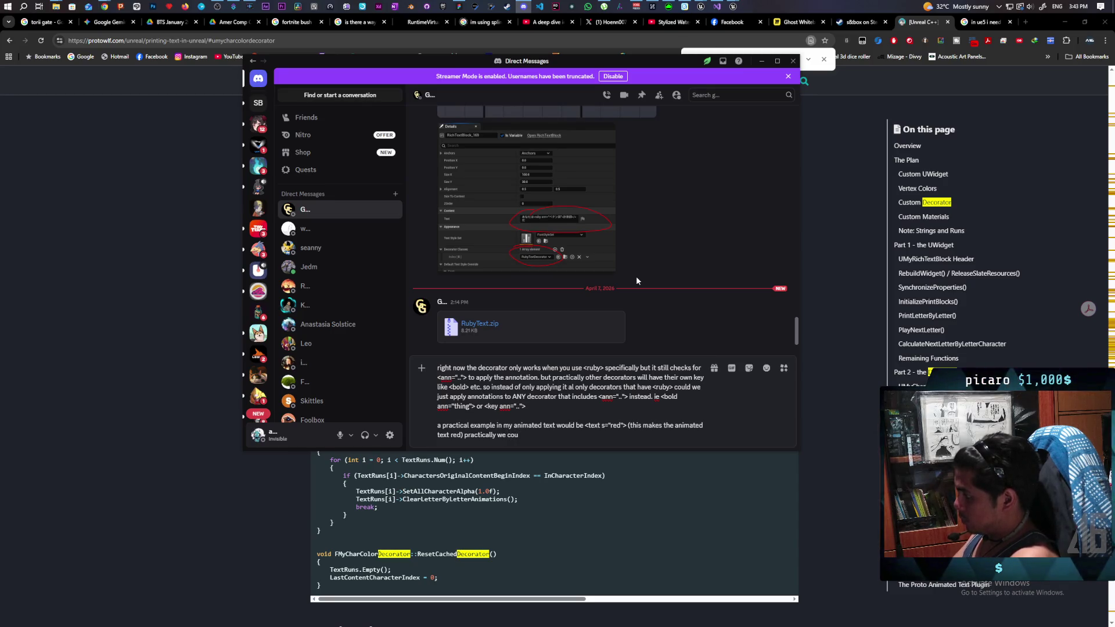
pyautogui.write(' al')
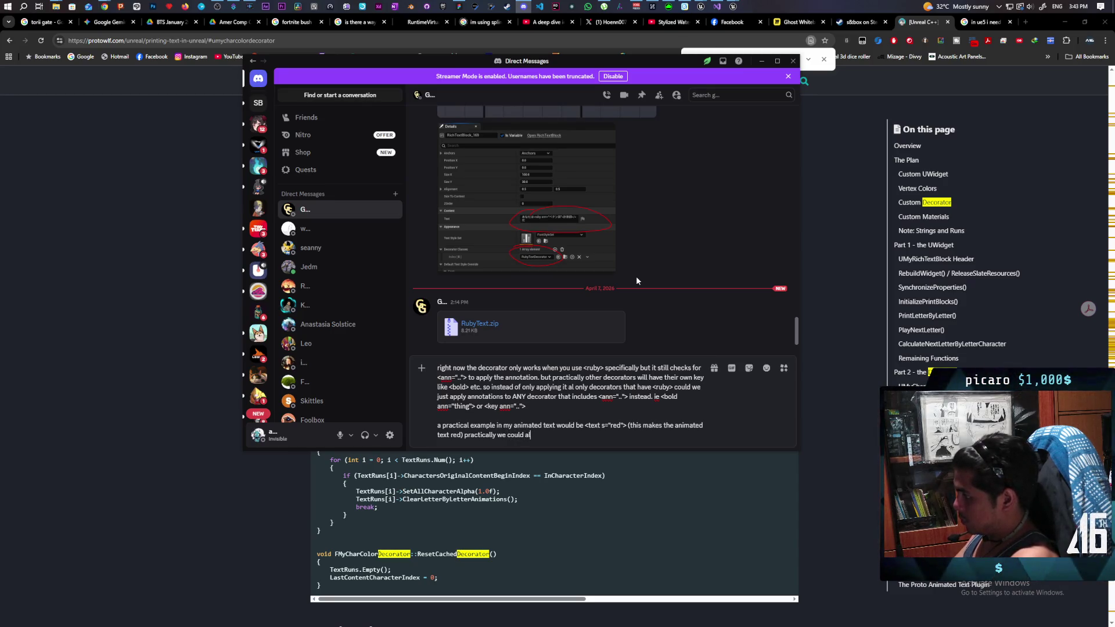
pyautogui.write('so do')
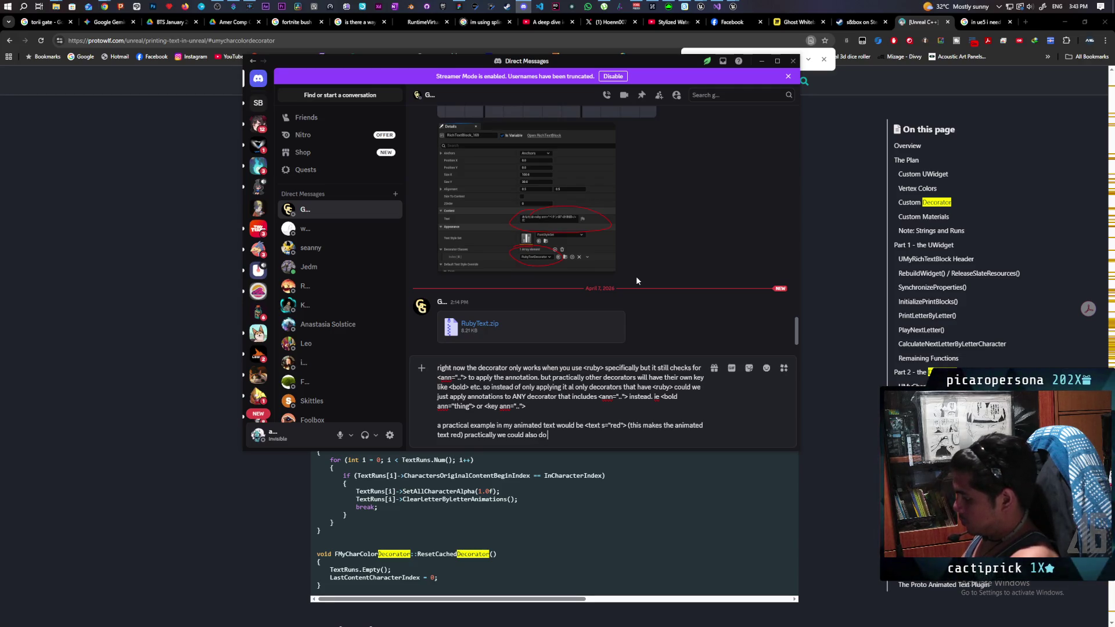
pyautogui.write(' <text s')
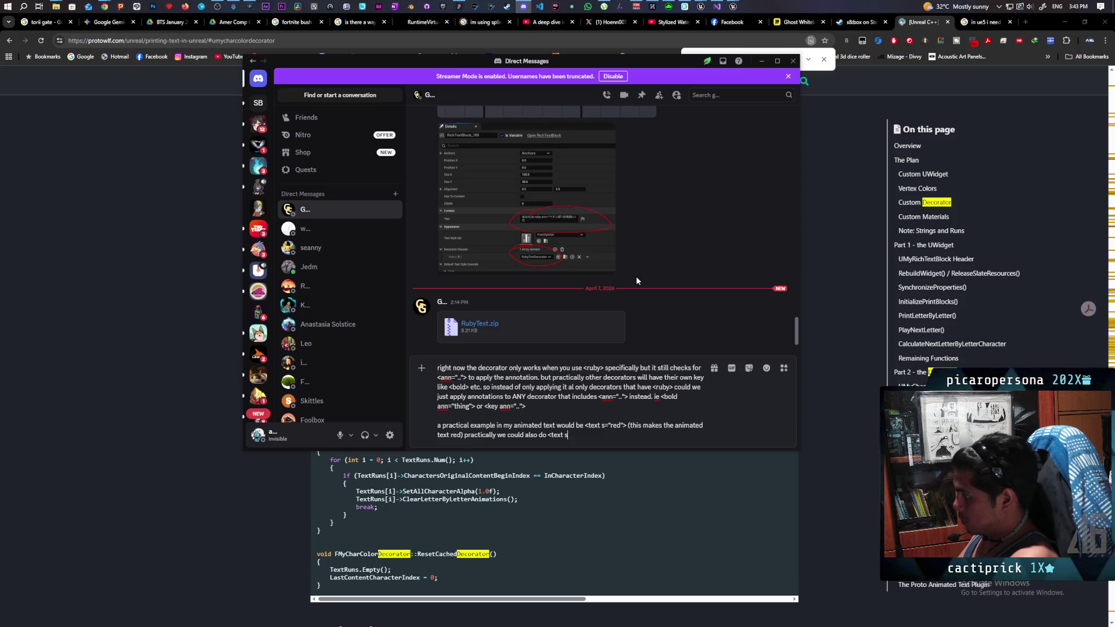
pyautogui.write('="red')
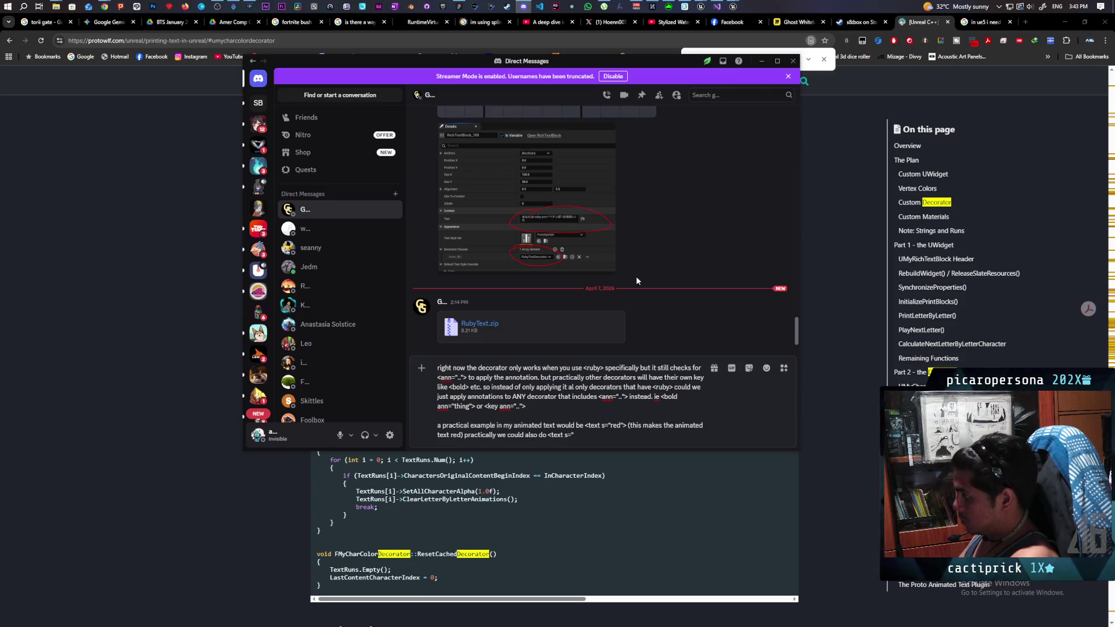
pyautogui.write('"')
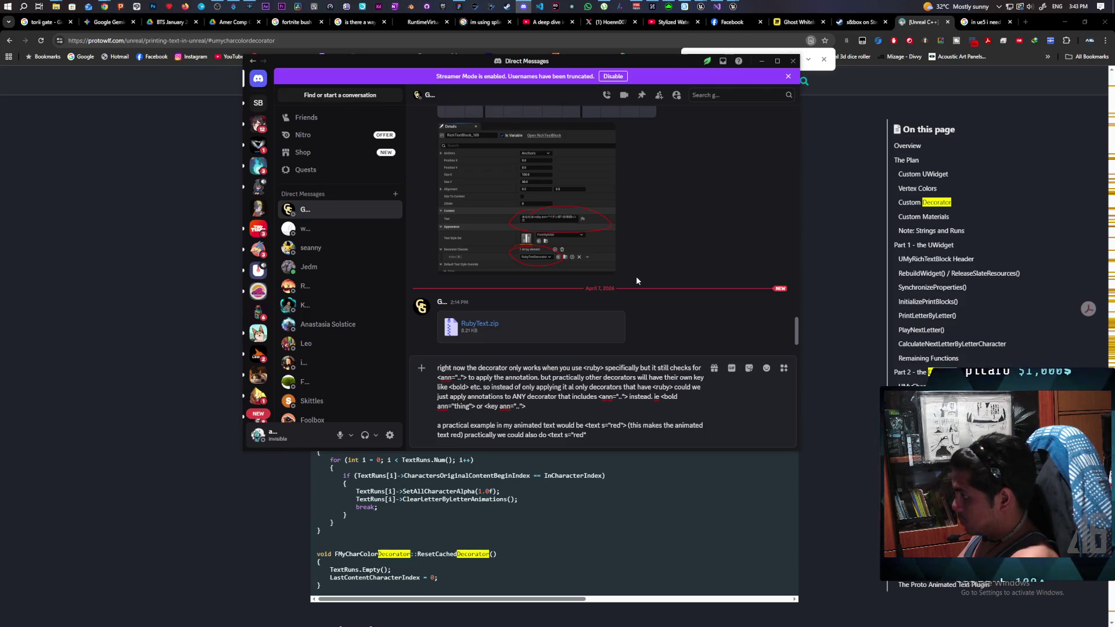
pyautogui.write(' ann=')
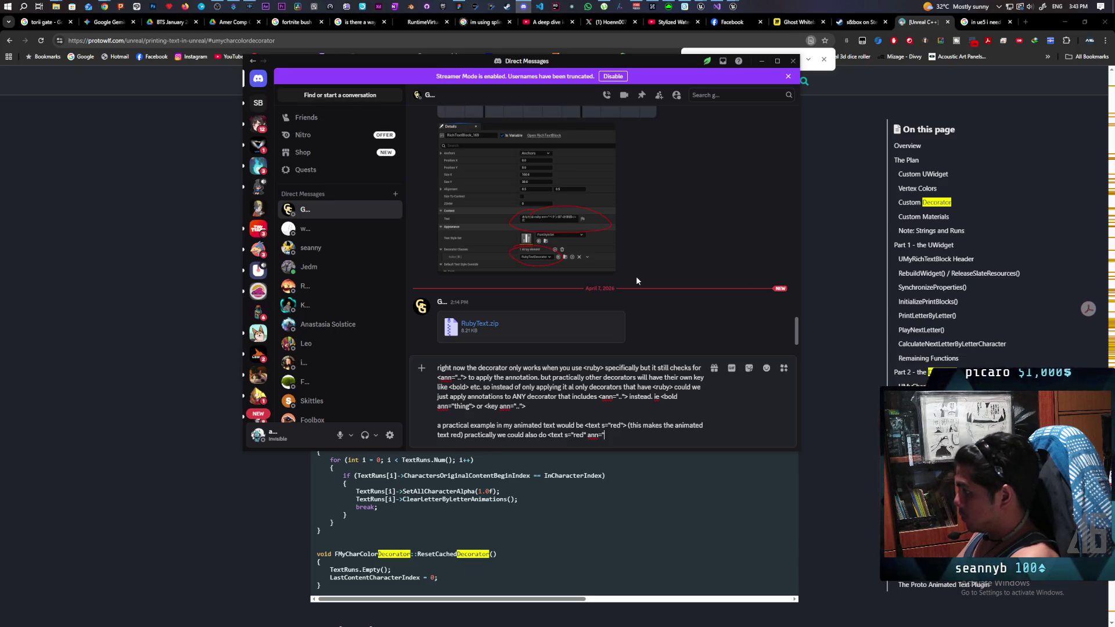
pyautogui.write('color">')
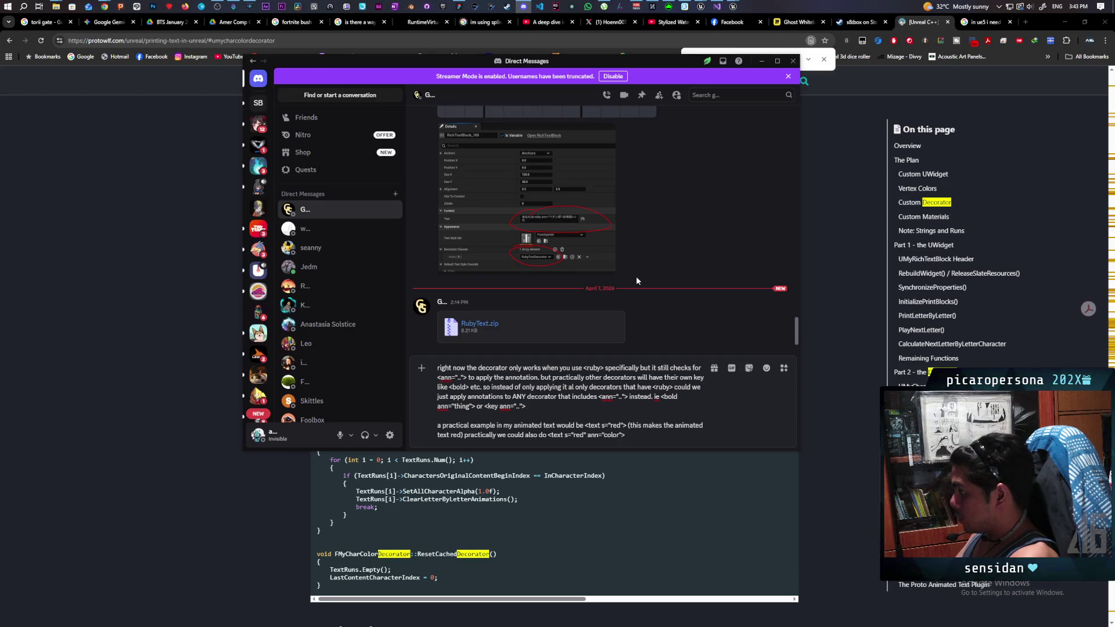
# - Finish with '(this would add the annotation "color" on top of making the text red)', fixing a stray space
pyautogui.write('(')
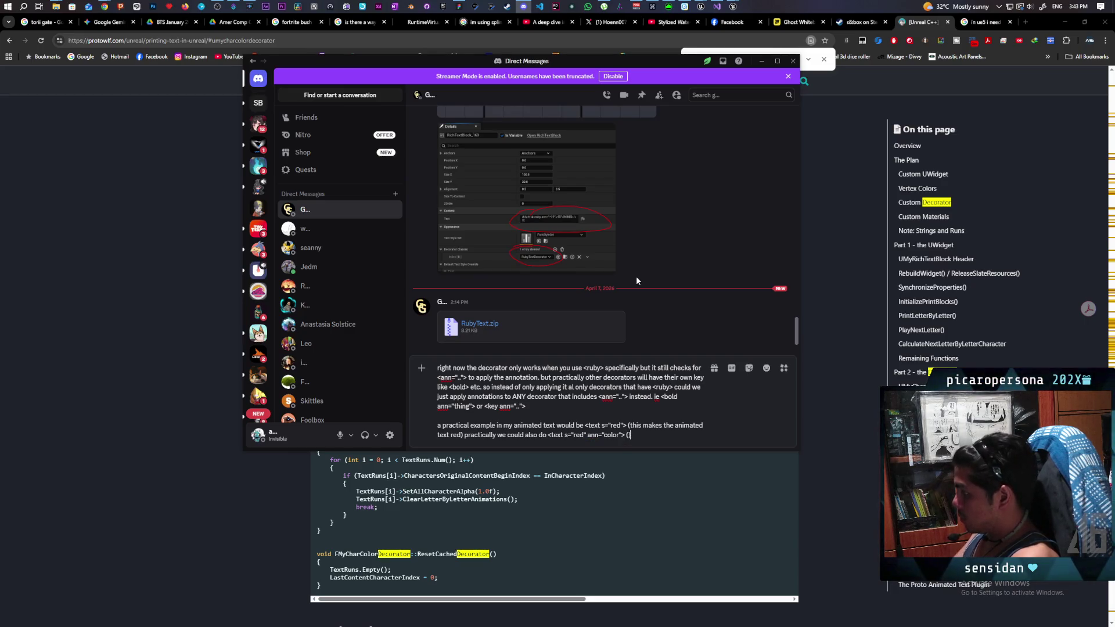
pyautogui.write('this wo')
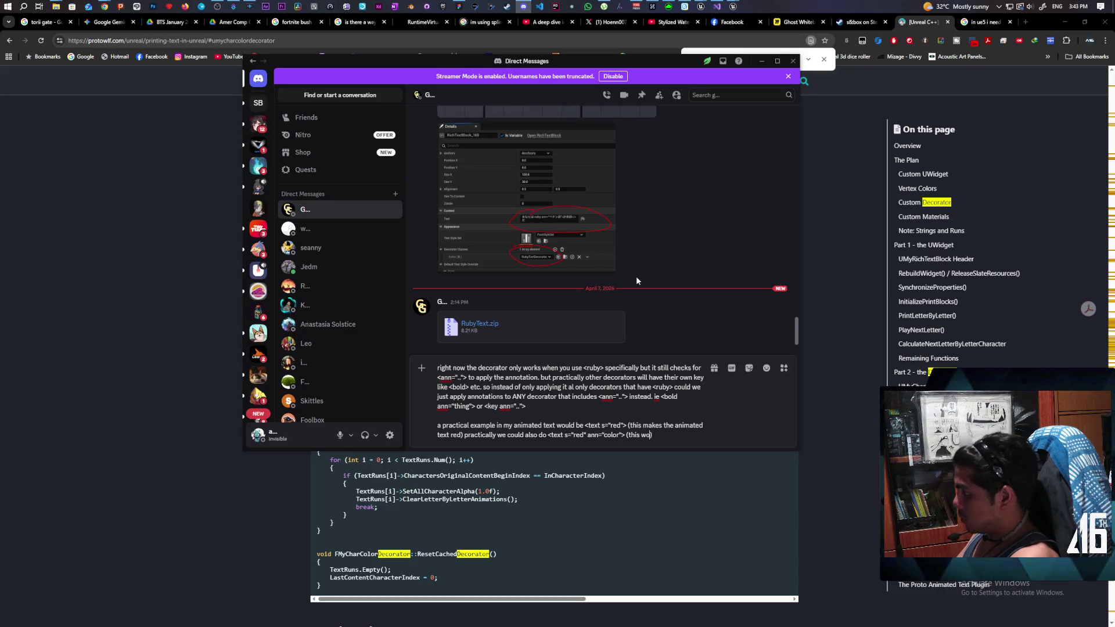
pyautogui.write('uld add the')
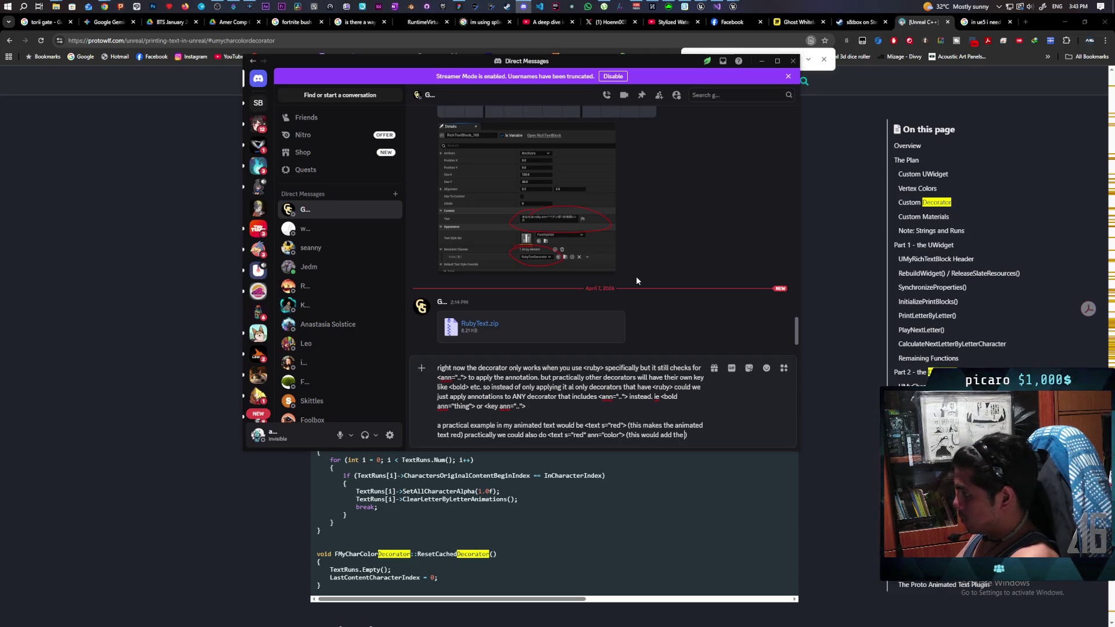
pyautogui.write(' annotation "')
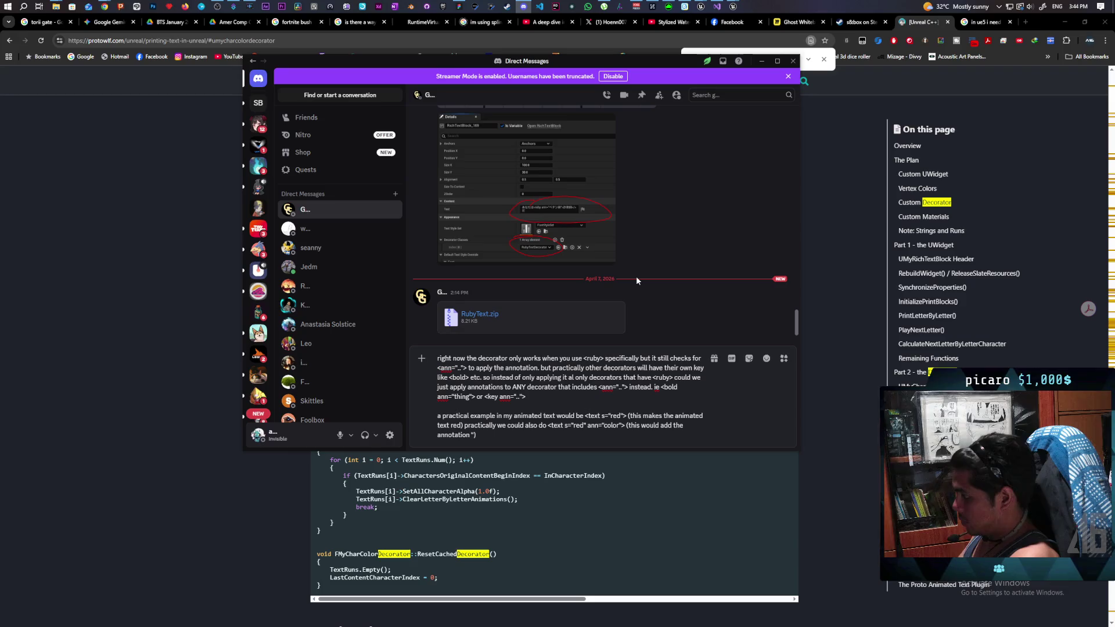
pyautogui.write('color" on top of')
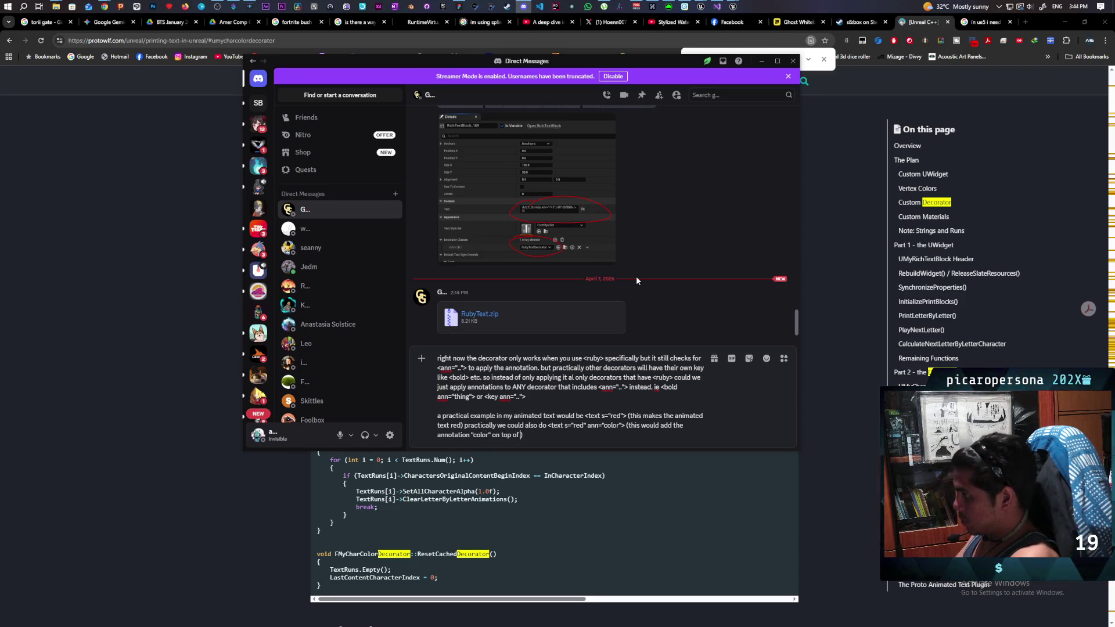
pyautogui.press('BackSpace')
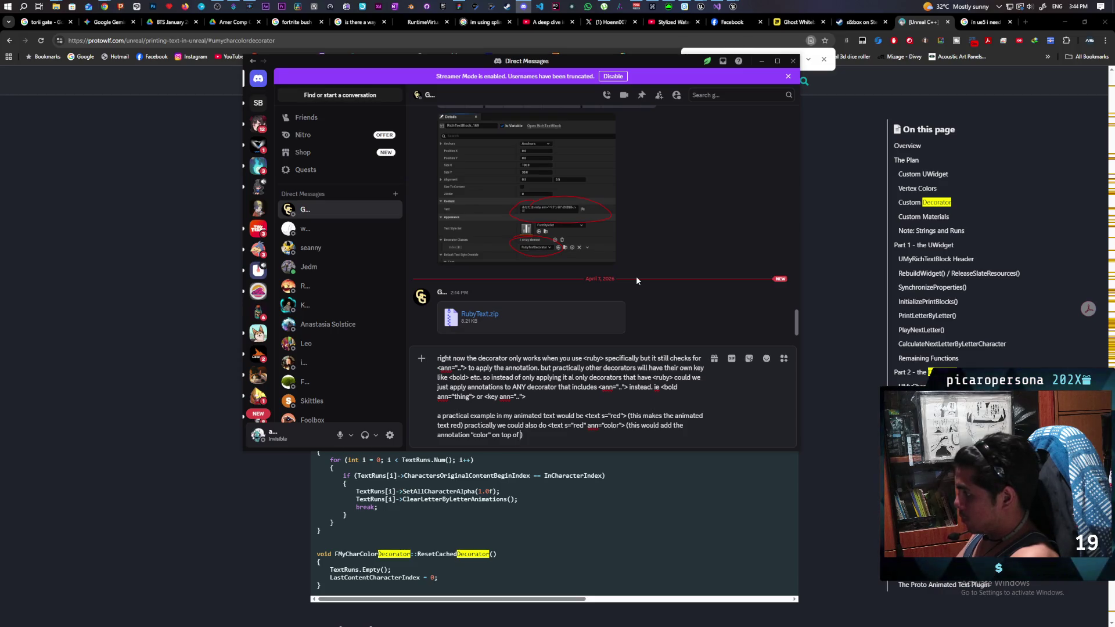
pyautogui.write('e text red')
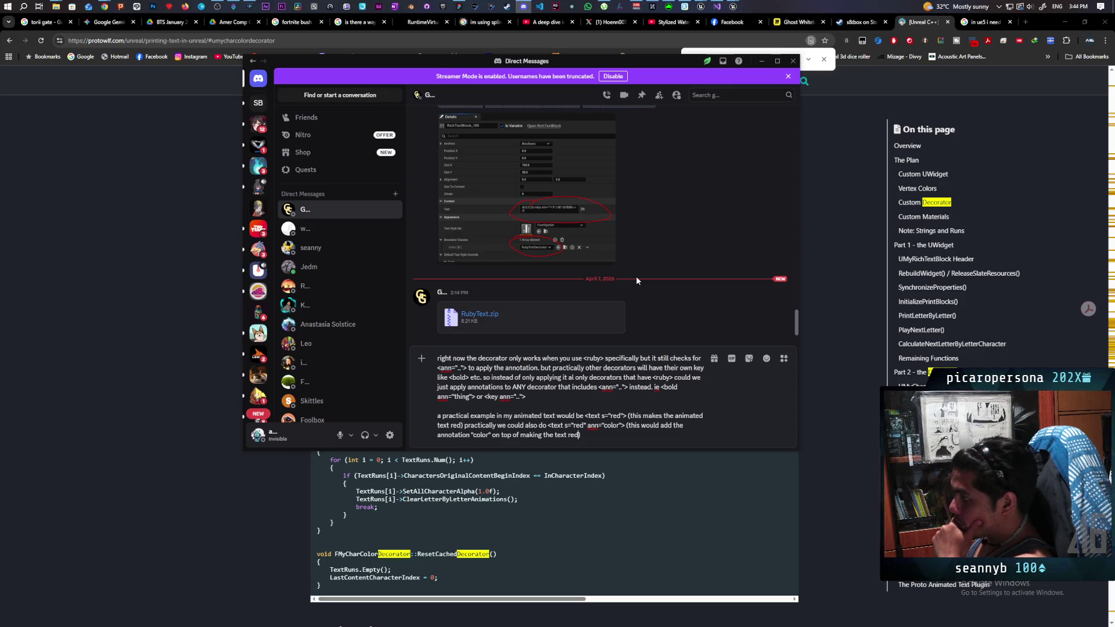
# - Send the annotation proposal message and minimize Discord to reveal the Protowolf page
pyautogui.press('Return')
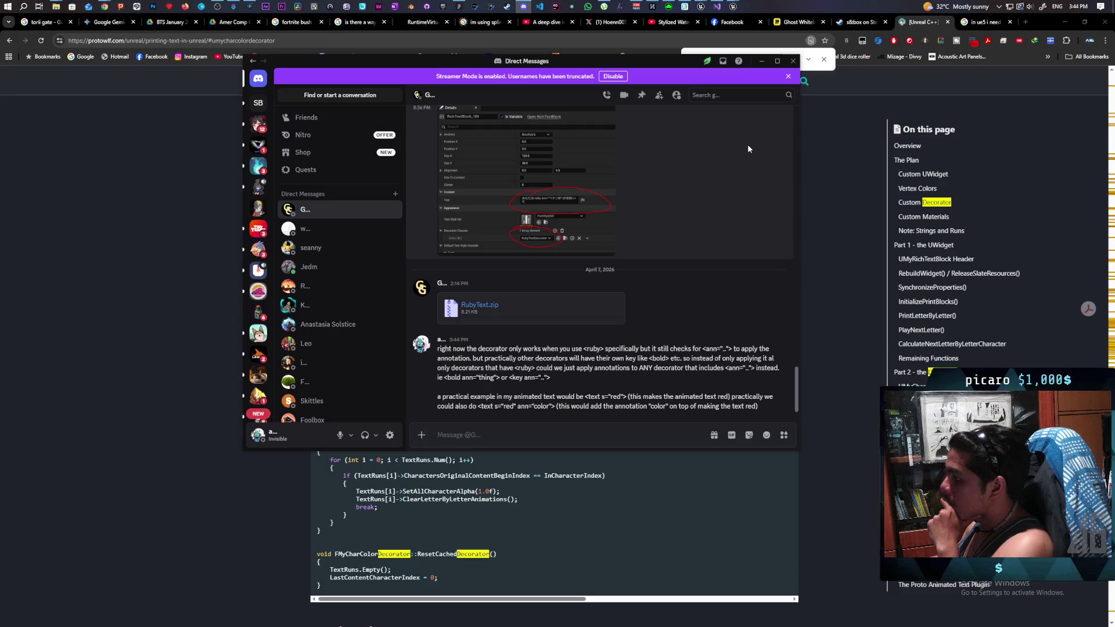
pyautogui.click(762, 61)
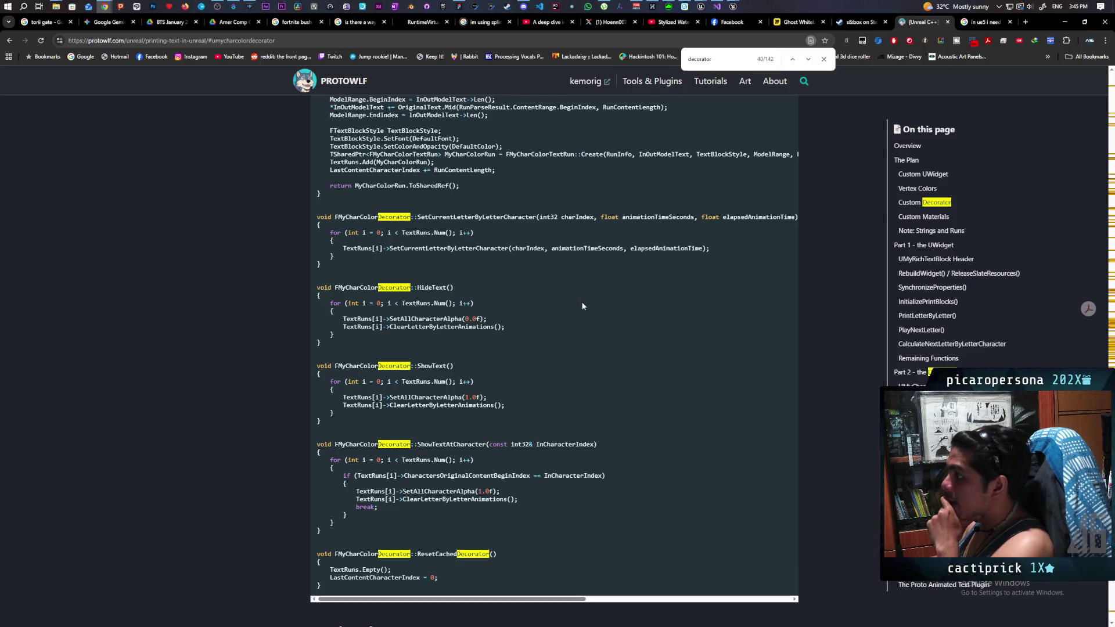
# - Switch from Chrome to the Unreal Editor window showing the WBP_WishLetter widget
pyautogui.moveTo(733, 7)
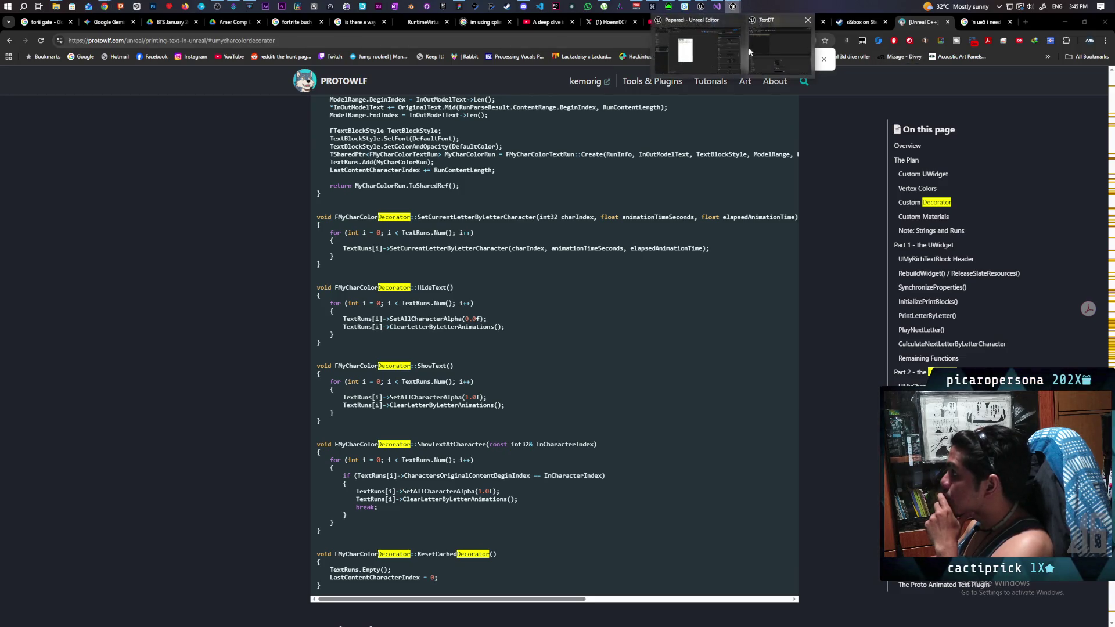
pyautogui.click(710, 59)
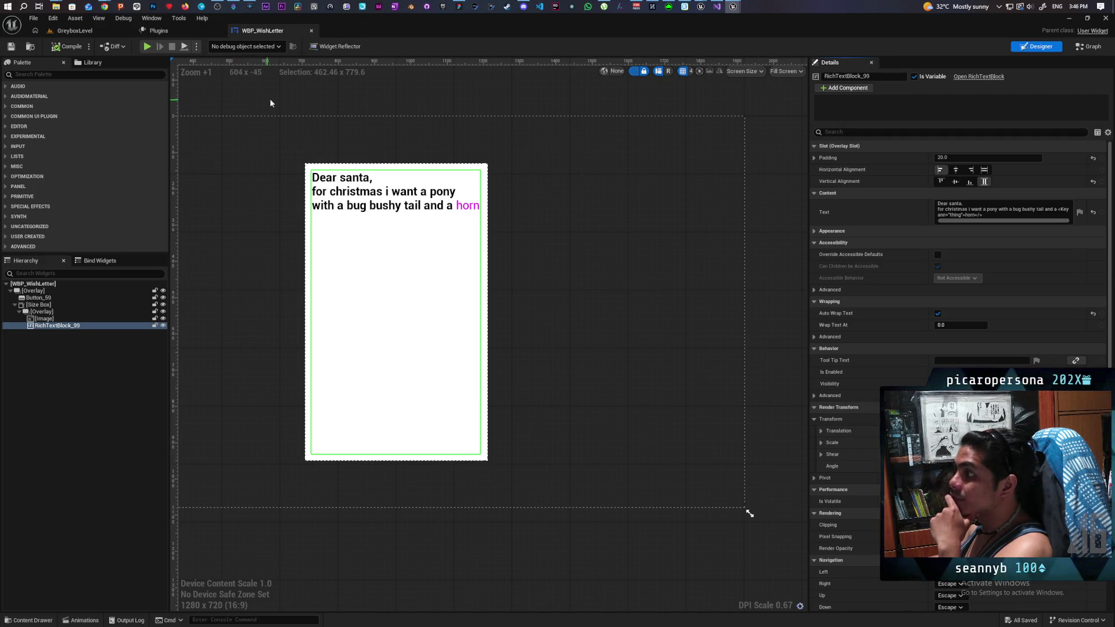
# - In GreyboxLevel, play-test walking to the NPC and eavesdropping on its popup, then open the Content Drawer
pyautogui.click(86, 32)
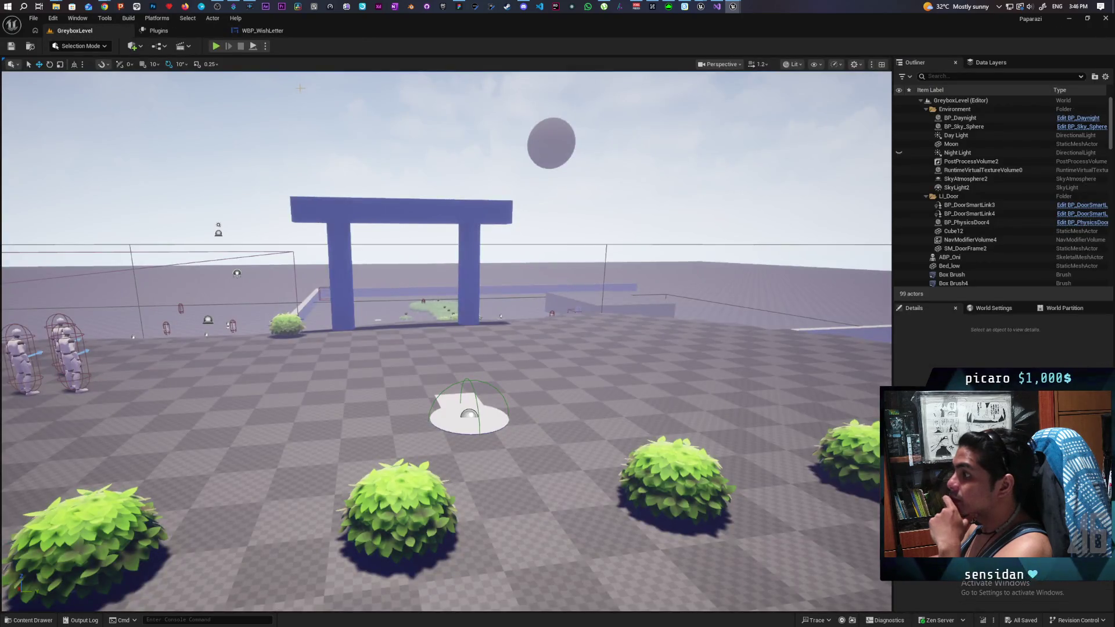
pyautogui.moveTo(354, 26)
pyautogui.mouseDown()
pyautogui.moveTo(548, 46)
pyautogui.moveTo(643, 33)
pyautogui.mouseUp()
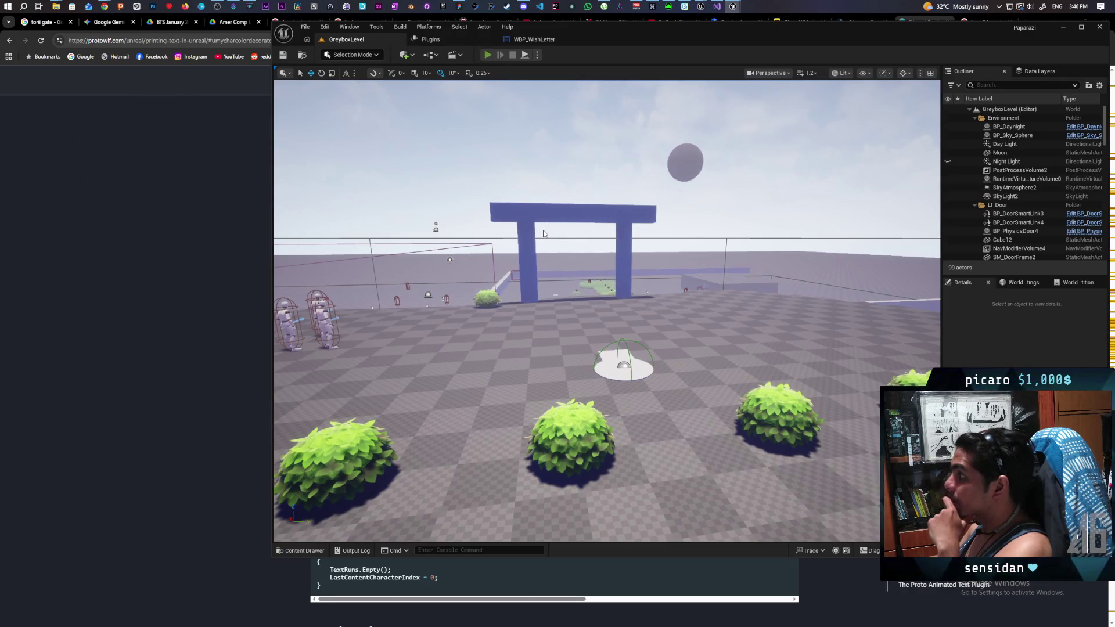
pyautogui.hotkey('alt', 'p')
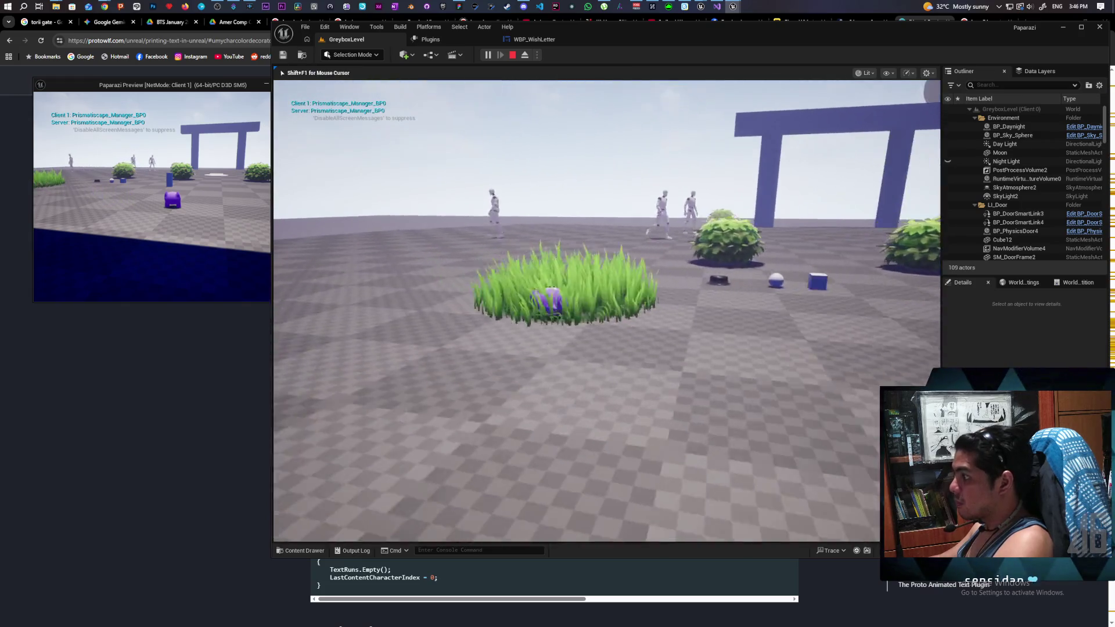
pyautogui.press('w')
pyautogui.press('f')
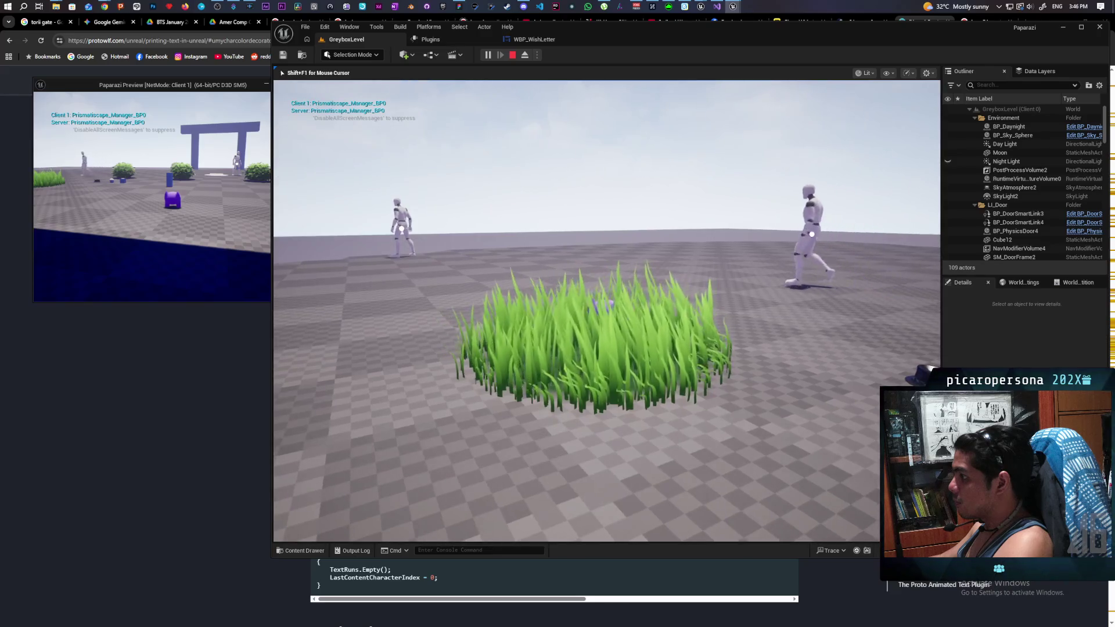
pyautogui.press('f')
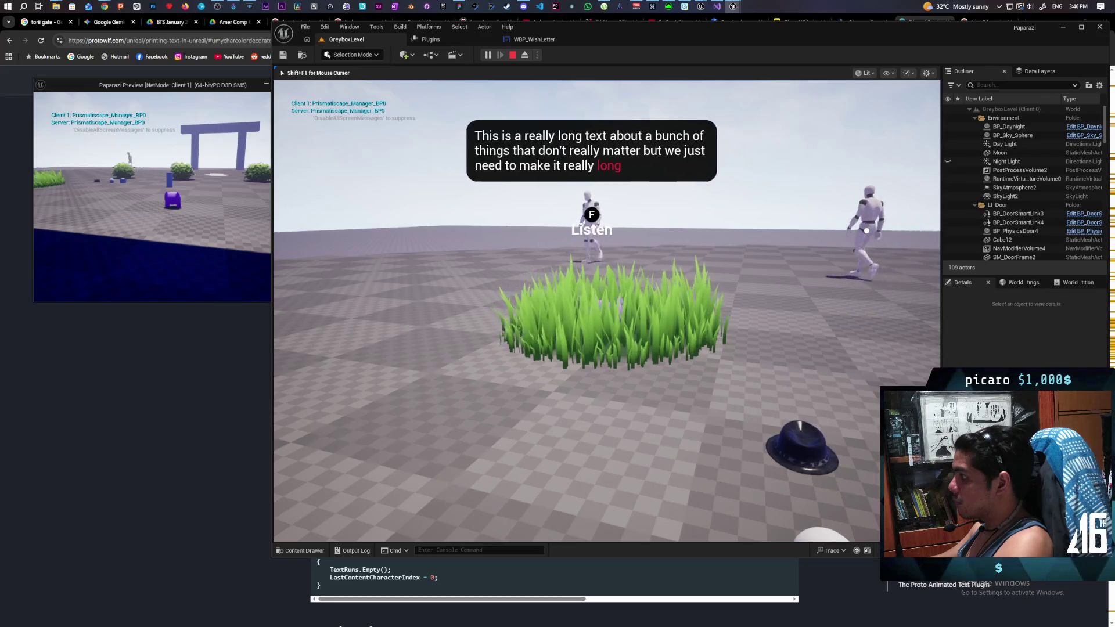
pyautogui.press('a')
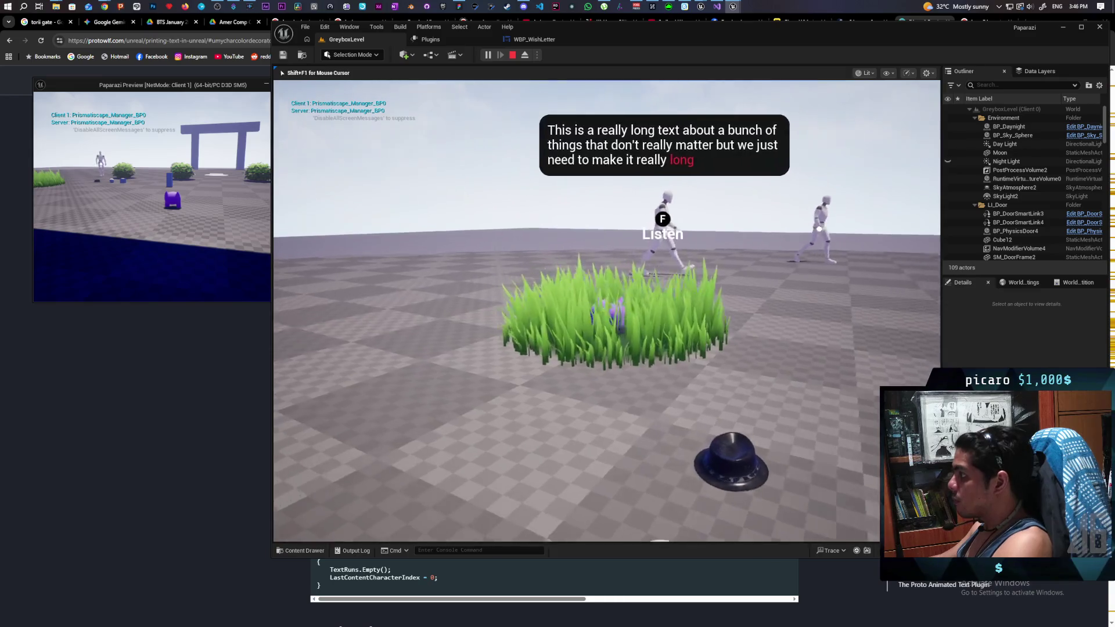
pyautogui.press('Escape')
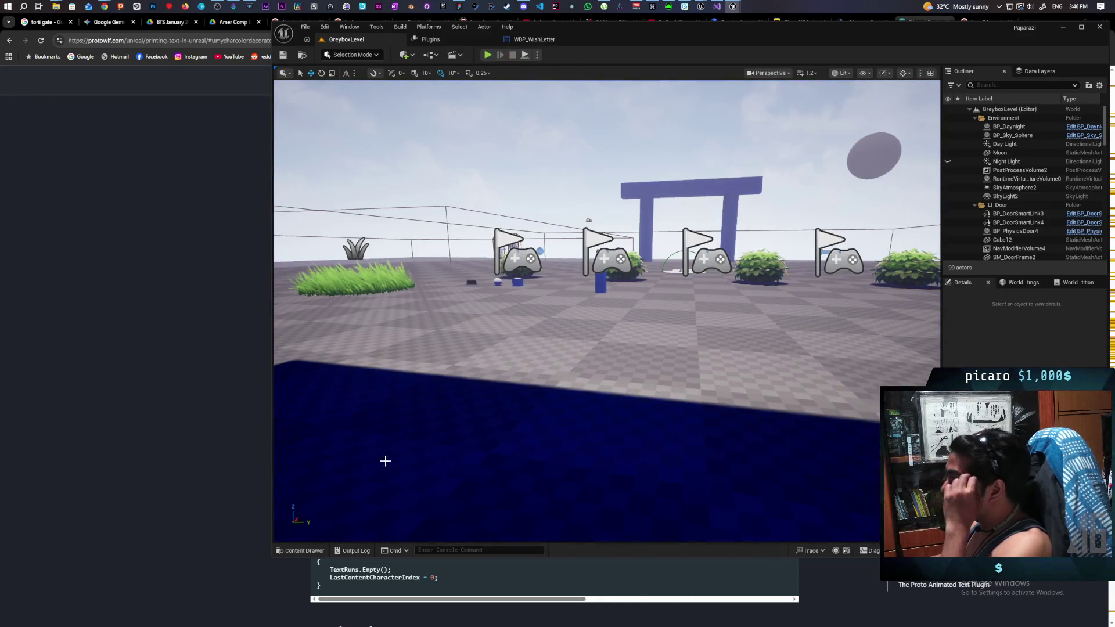
pyautogui.hotkey('ctrl', 'space')
# - Select the BP_NPC6 character in the level and open its BP_NPC blueprint
pyautogui.moveTo(560, 299); pyautogui.dragTo(396, 413)
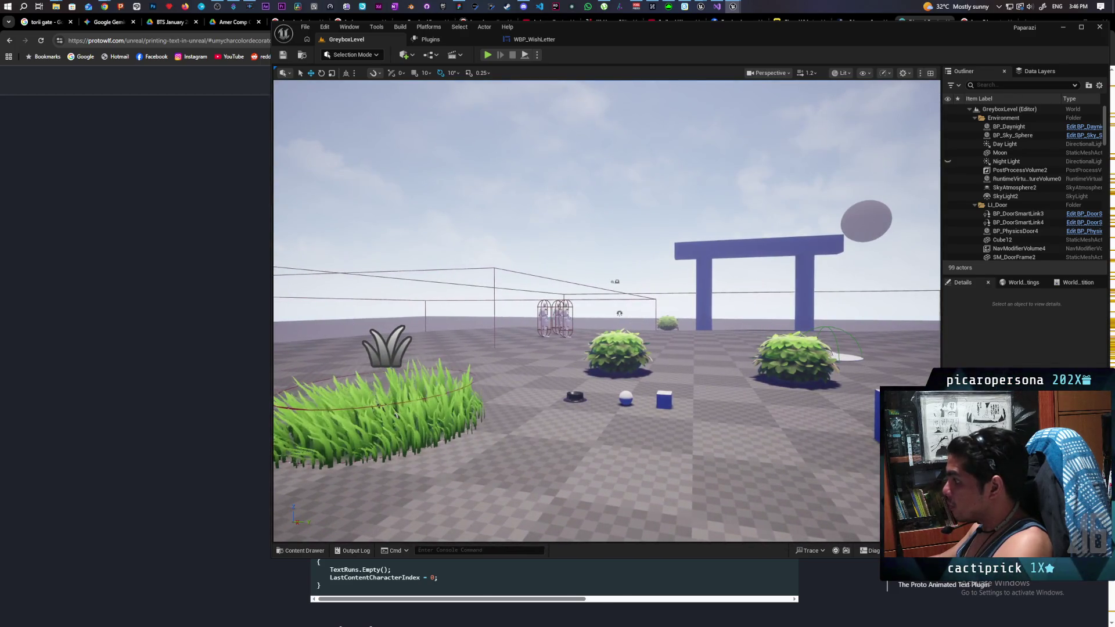
pyautogui.click(558, 319)
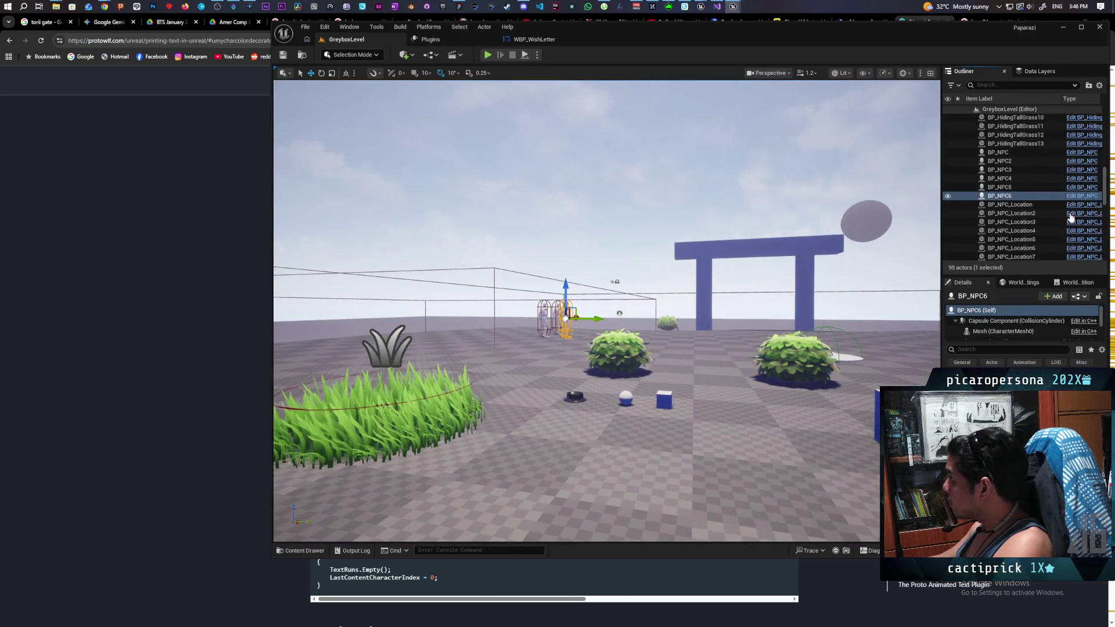
pyautogui.click(1081, 196)
pyautogui.scroll(-6, 644, 347)
pyautogui.scroll(7, 633, 281)
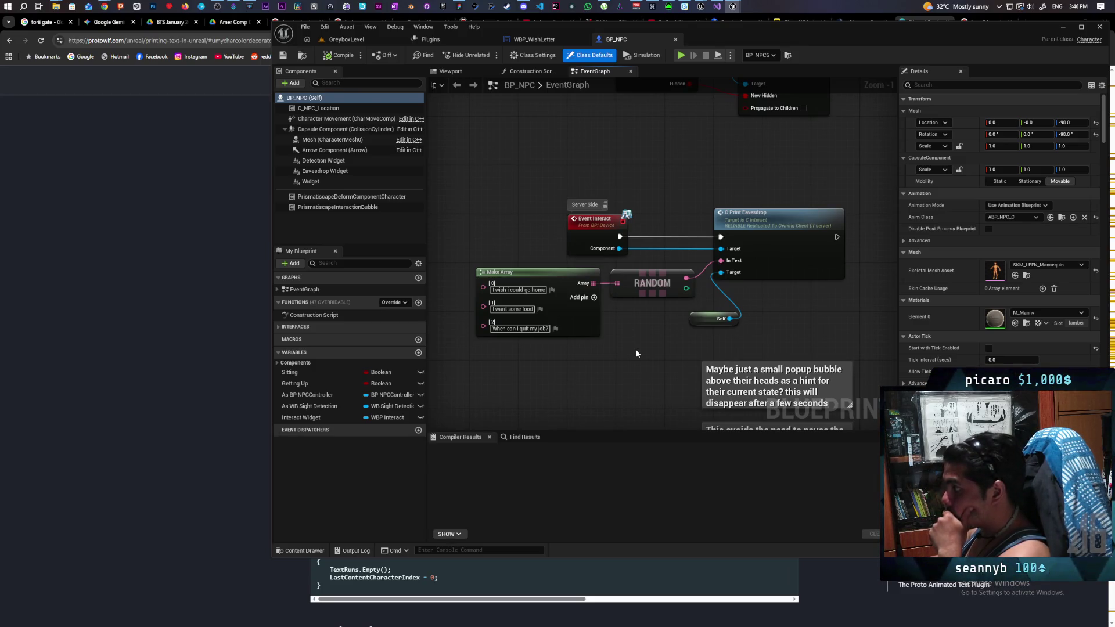
# - Trace C Print Eavesdrop into C_Interact and back to BP_NPC's Start Eavesdrop event
pyautogui.click(773, 237)
pyautogui.doubleClick(773, 237)
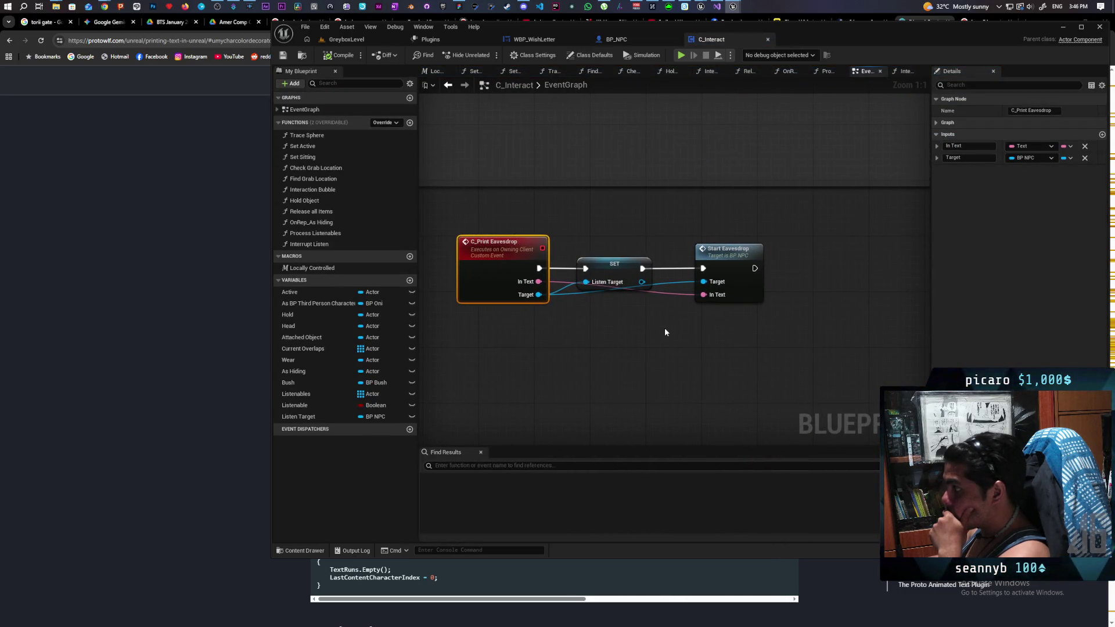
pyautogui.click(618, 287)
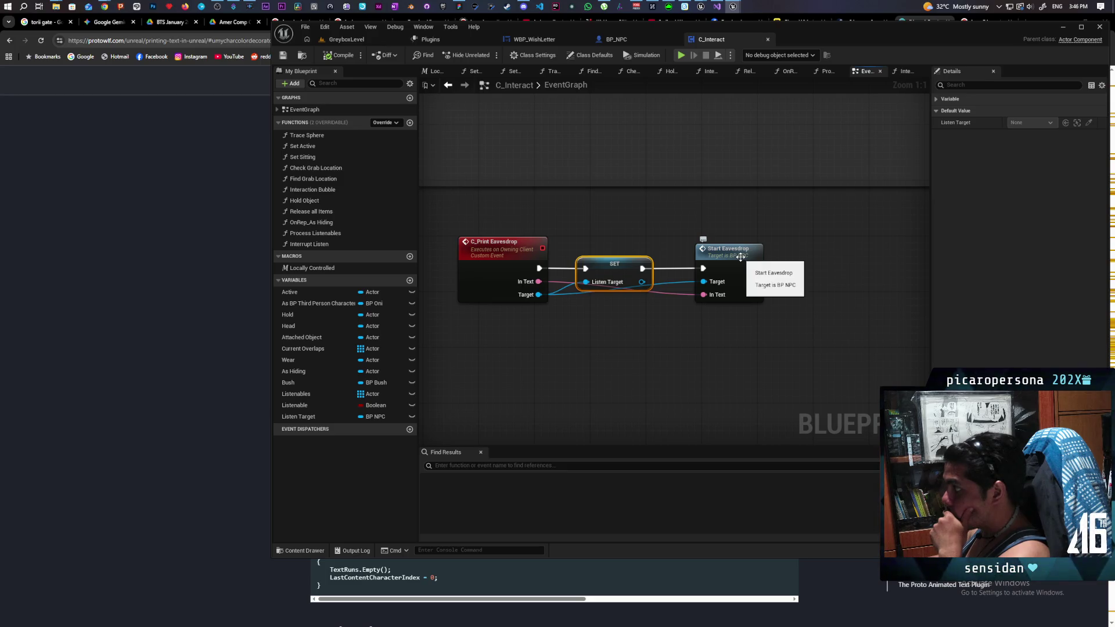
pyautogui.doubleClick(740, 258)
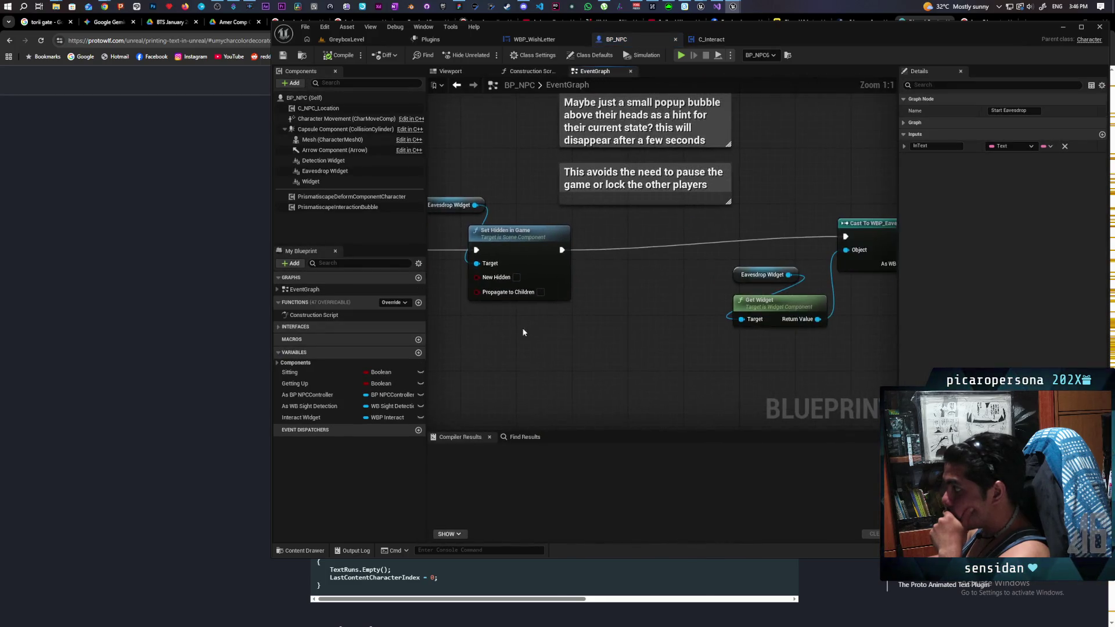
# - Straighten the cast, set and widget nodes so the exec wire runs level
pyautogui.moveTo(576, 324); pyautogui.dragTo(543, 306)
pyautogui.scroll(-1, 563, 310)
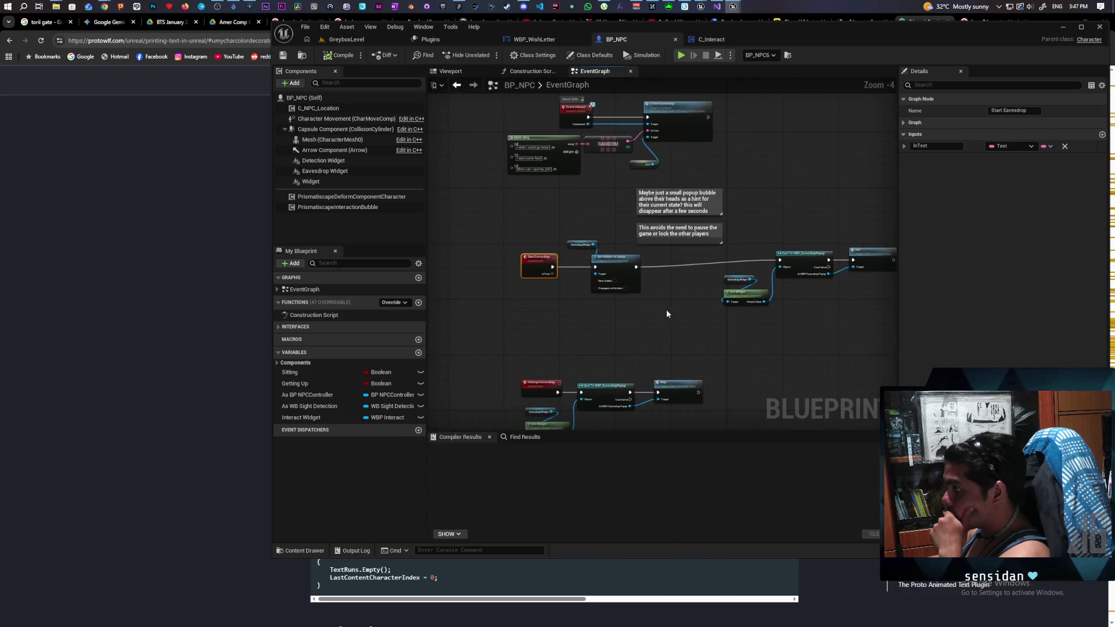
pyautogui.moveTo(682, 314)
pyautogui.mouseDown()
pyautogui.moveTo(616, 312)
pyautogui.moveTo(831, 253)
pyautogui.moveTo(765, 264)
pyautogui.mouseUp()
pyautogui.moveTo(677, 267); pyautogui.dragTo(677, 263)
pyautogui.scroll(2, 618, 311)
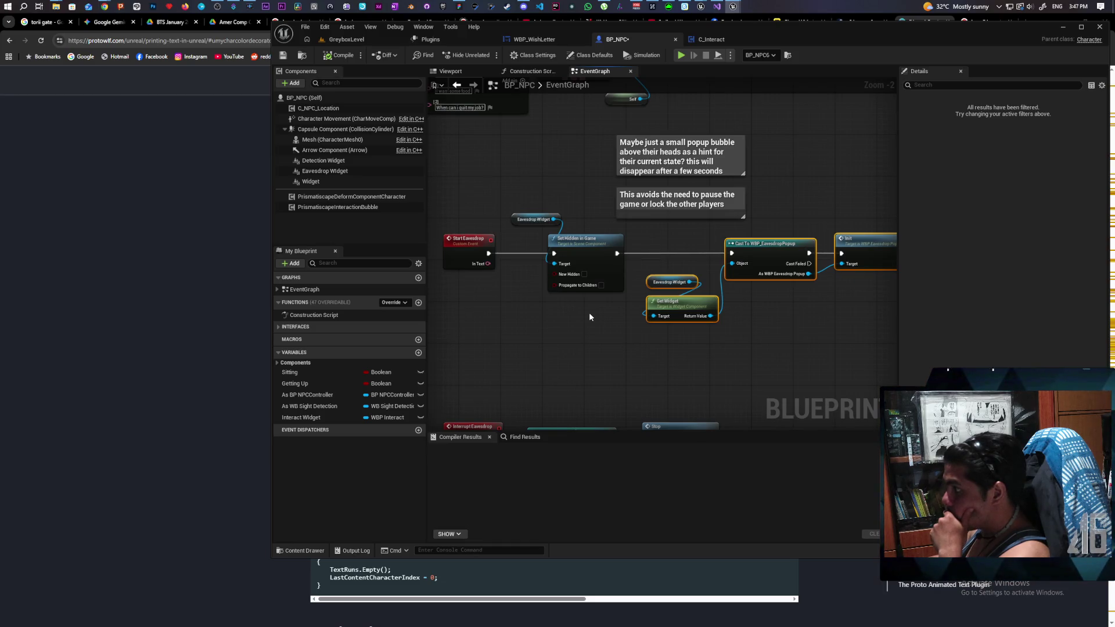
pyautogui.moveTo(605, 314)
pyautogui.mouseDown()
pyautogui.moveTo(522, 304)
pyautogui.moveTo(625, 300)
pyautogui.moveTo(591, 302)
pyautogui.mouseUp()
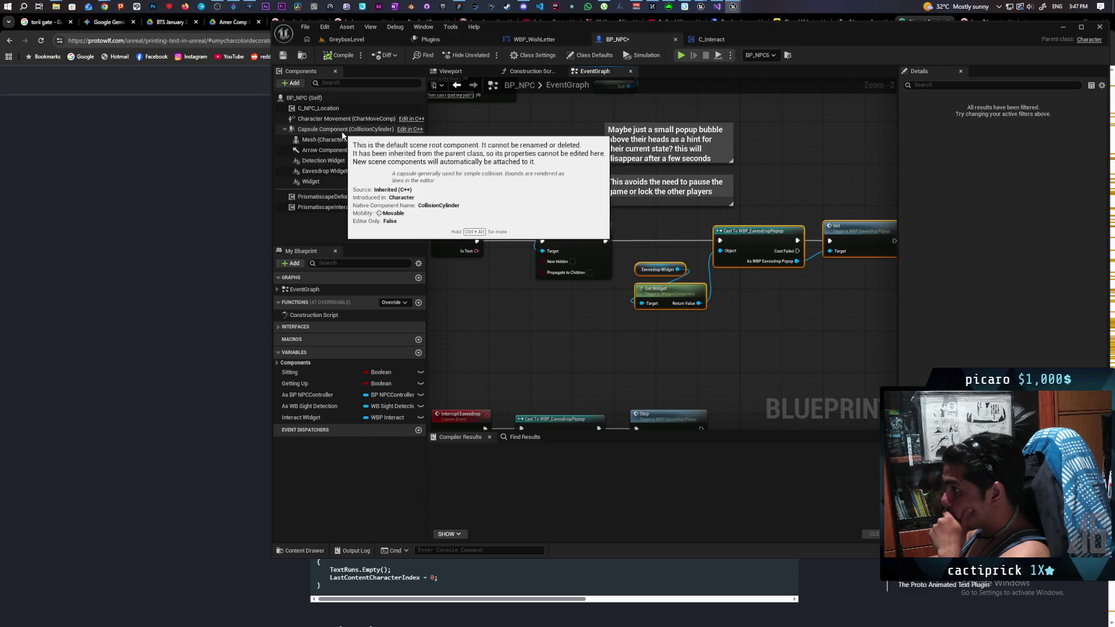
# - Tick Hidden in Game on the Eavesdrop Widget component
pyautogui.click(341, 171)
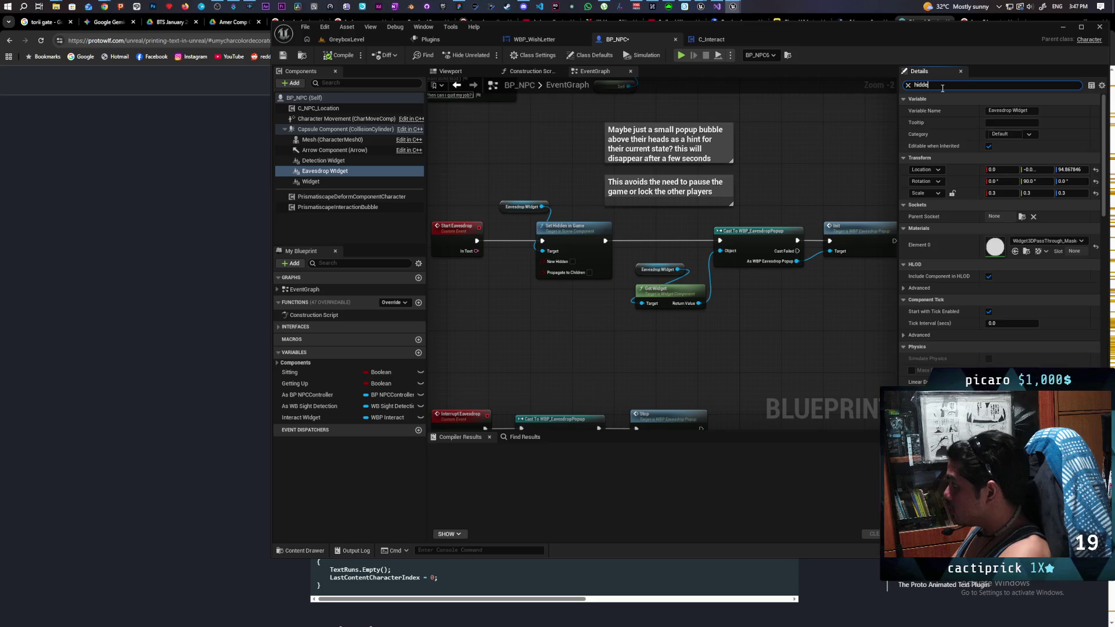
pyautogui.write('hidde')
pyautogui.click(992, 147)
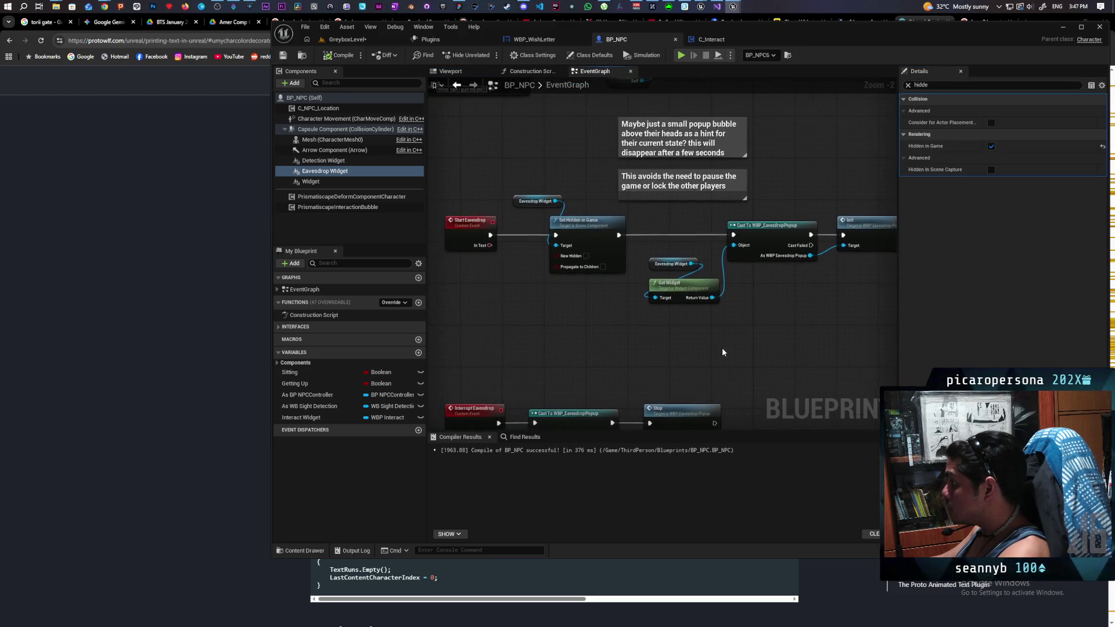
# - Make room beside the cast and add a Set In Text node from the popup reference
pyautogui.moveTo(683, 324)
pyautogui.mouseDown()
pyautogui.moveTo(628, 336)
pyautogui.moveTo(715, 341)
pyautogui.moveTo(676, 337)
pyautogui.mouseUp()
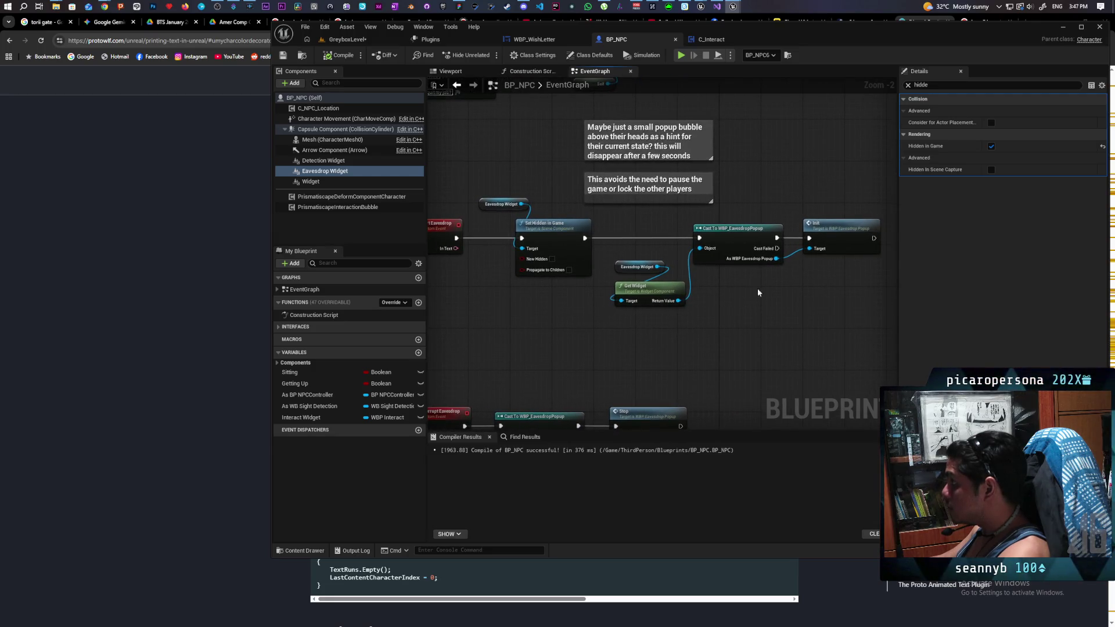
pyautogui.moveTo(762, 296); pyautogui.dragTo(639, 250)
pyautogui.moveTo(746, 236); pyautogui.dragTo(730, 238)
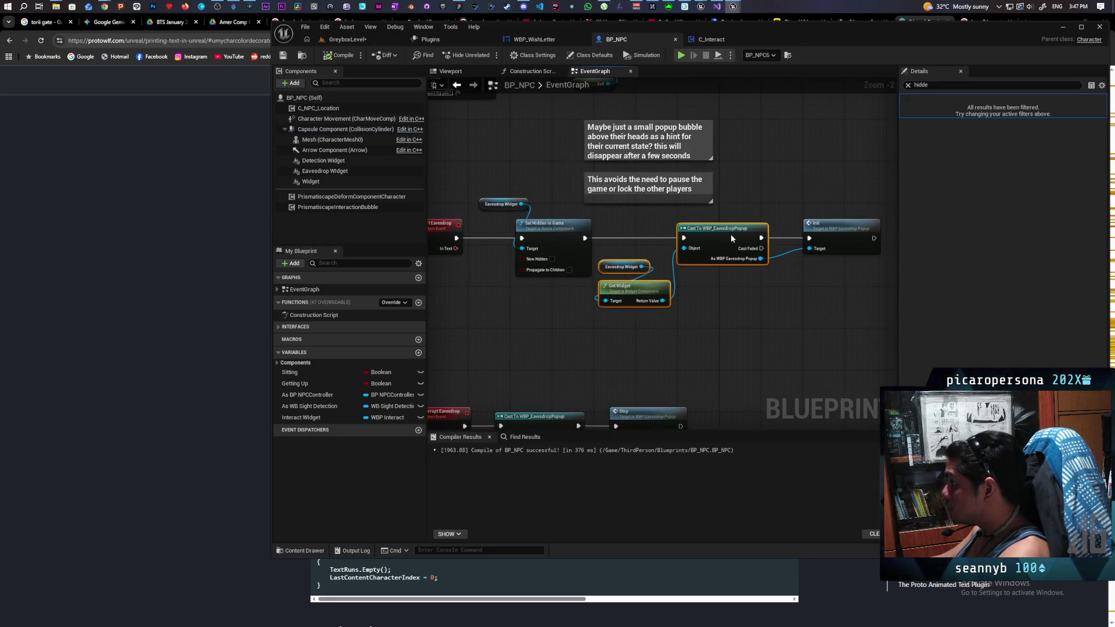
pyautogui.moveTo(761, 294)
pyautogui.mouseDown()
pyautogui.moveTo(800, 242)
pyautogui.moveTo(793, 289)
pyautogui.mouseUp()
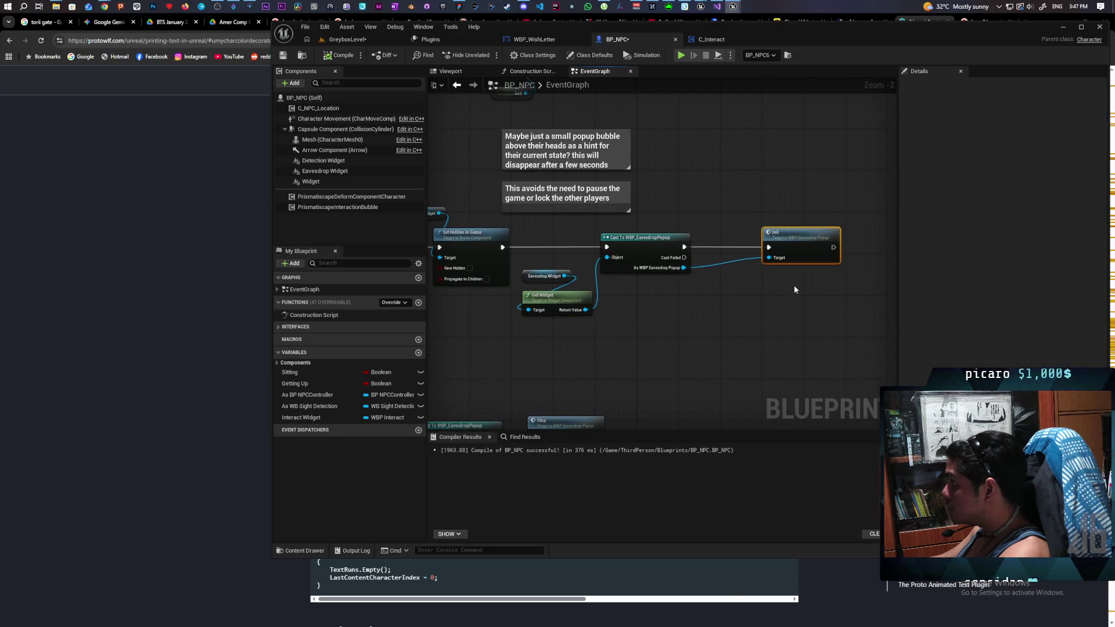
pyautogui.moveTo(684, 268); pyautogui.dragTo(697, 313)
pyautogui.write('set in tex')
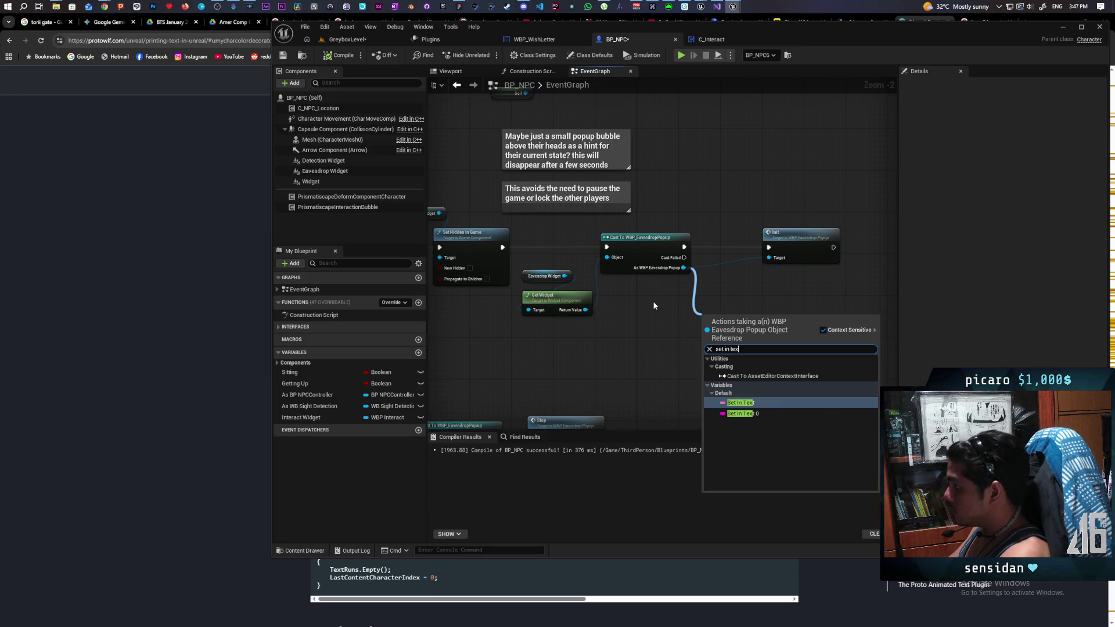
pyautogui.press('Return')
# - Wire Start Eavesdrop's In Text into the SET node and chain the cast's exec into it
pyautogui.moveTo(540, 247); pyautogui.dragTo(872, 321)
pyautogui.moveTo(557, 268); pyautogui.dragTo(609, 268)
pyautogui.scroll(2, 610, 353)
pyautogui.click(567, 301)
pyautogui.moveTo(568, 379); pyautogui.dragTo(594, 276)
pyautogui.moveTo(513, 272); pyautogui.dragTo(571, 273)
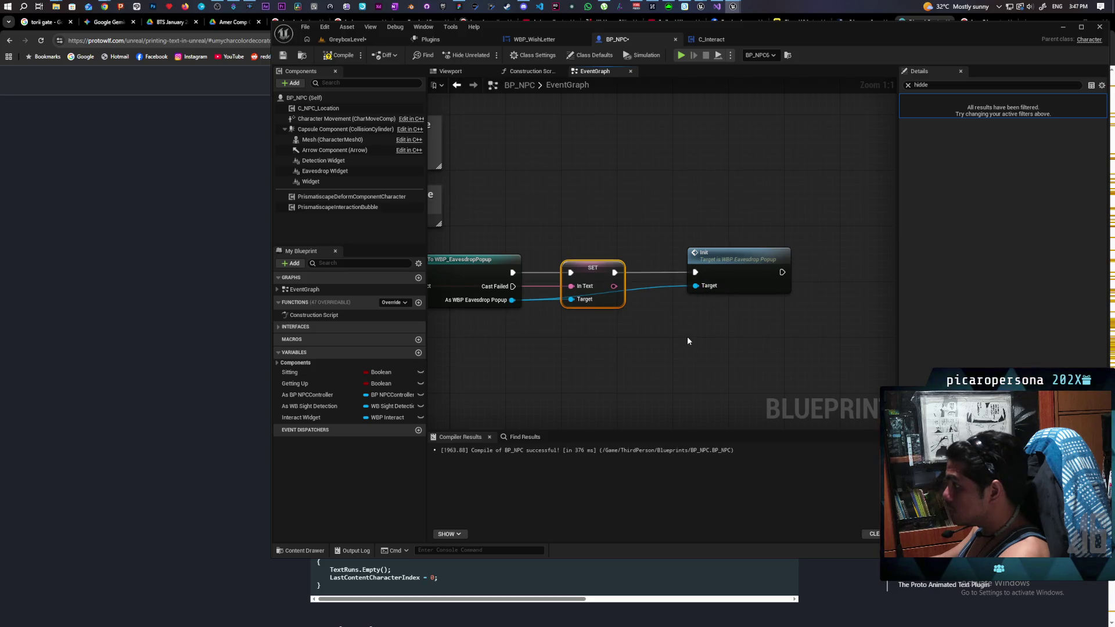
# - Save all assets and compile the BP_NPC blueprint
pyautogui.hotkey('ctrl', 'shift', 's')
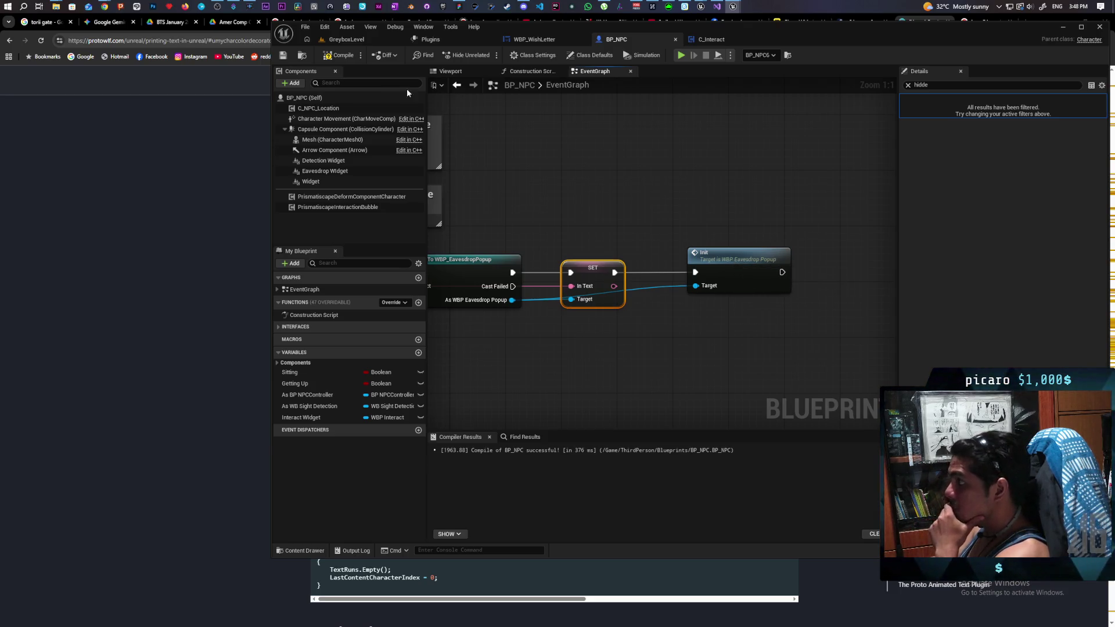
pyautogui.click(342, 55)
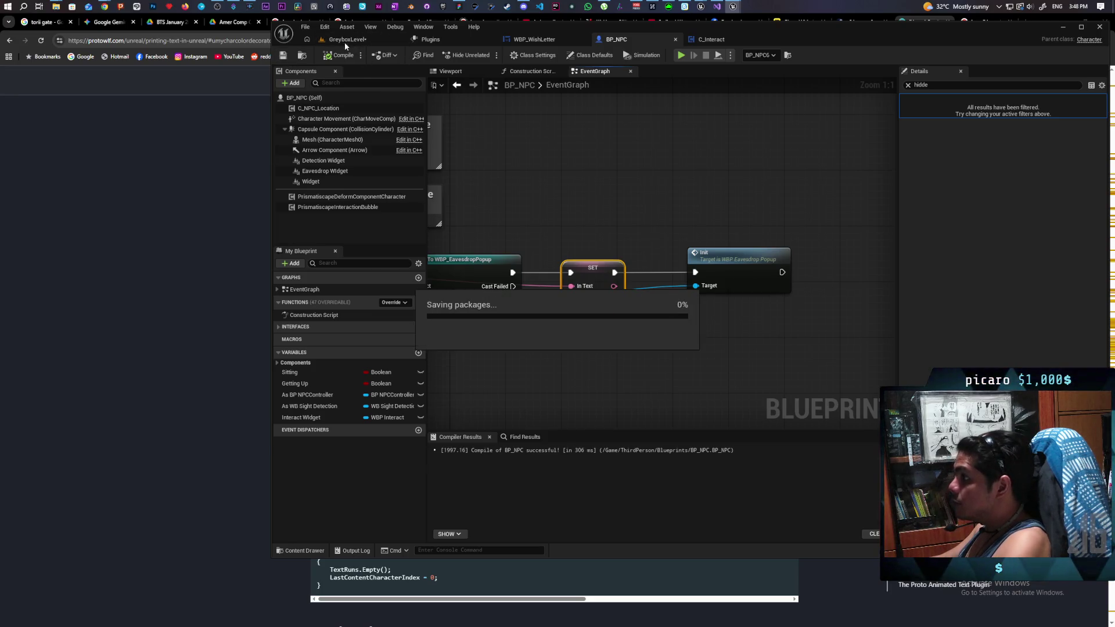
pyautogui.click(357, 40)
# - Play the level, confirm the NPC popup reads "I wish i could go home", then stop
pyautogui.click(489, 55)
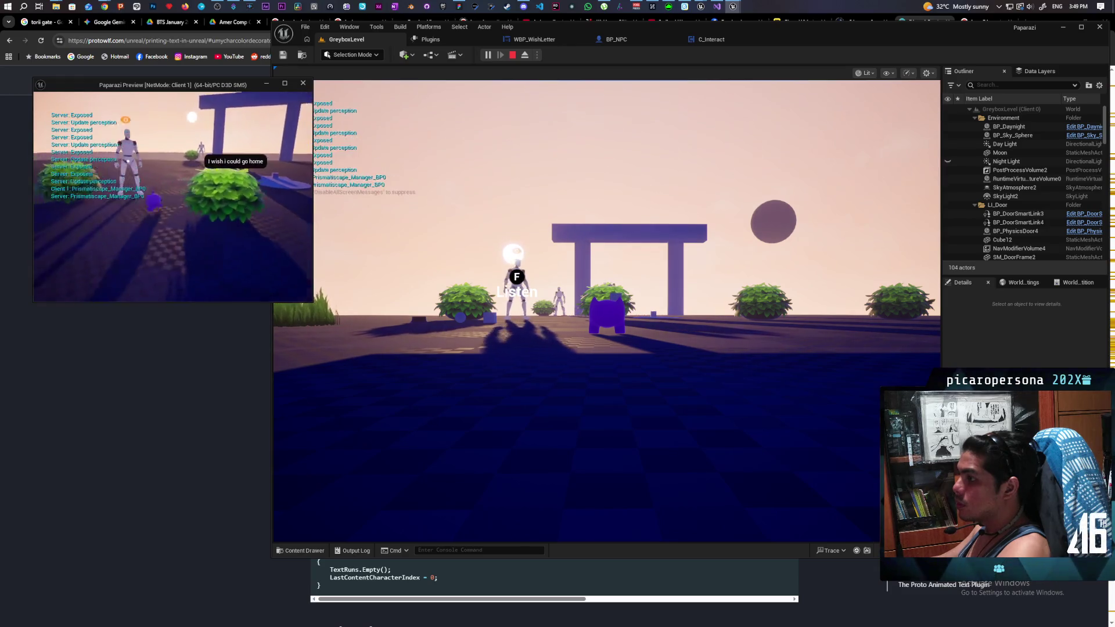
pyautogui.press('Escape')
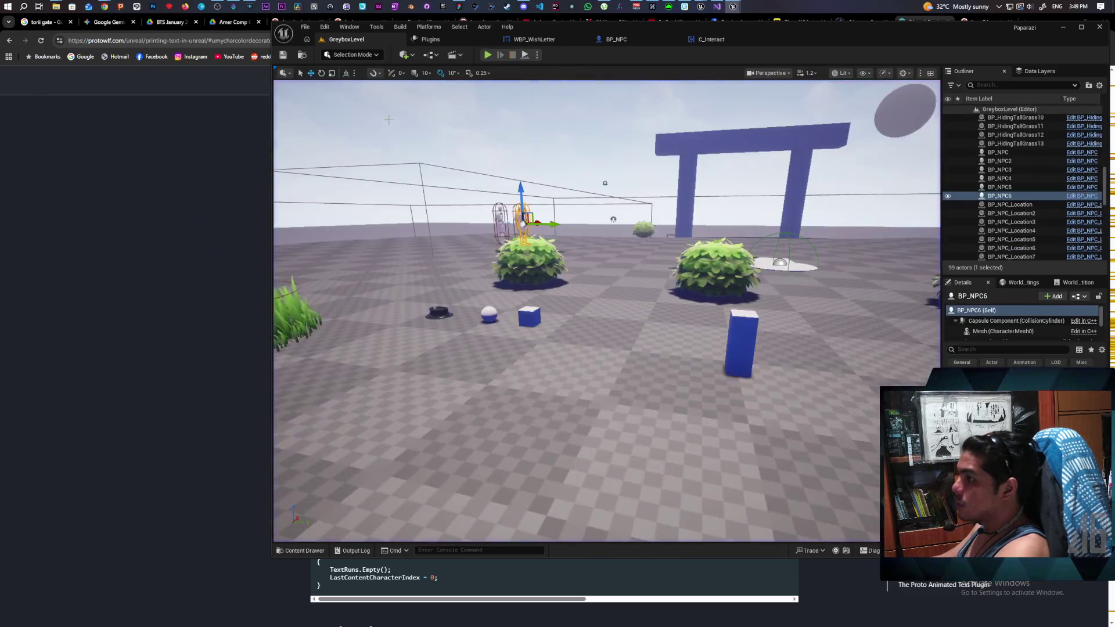
# - Set play options to 1 player in Play Standalone net mode and relaunch the game
pyautogui.click(537, 55)
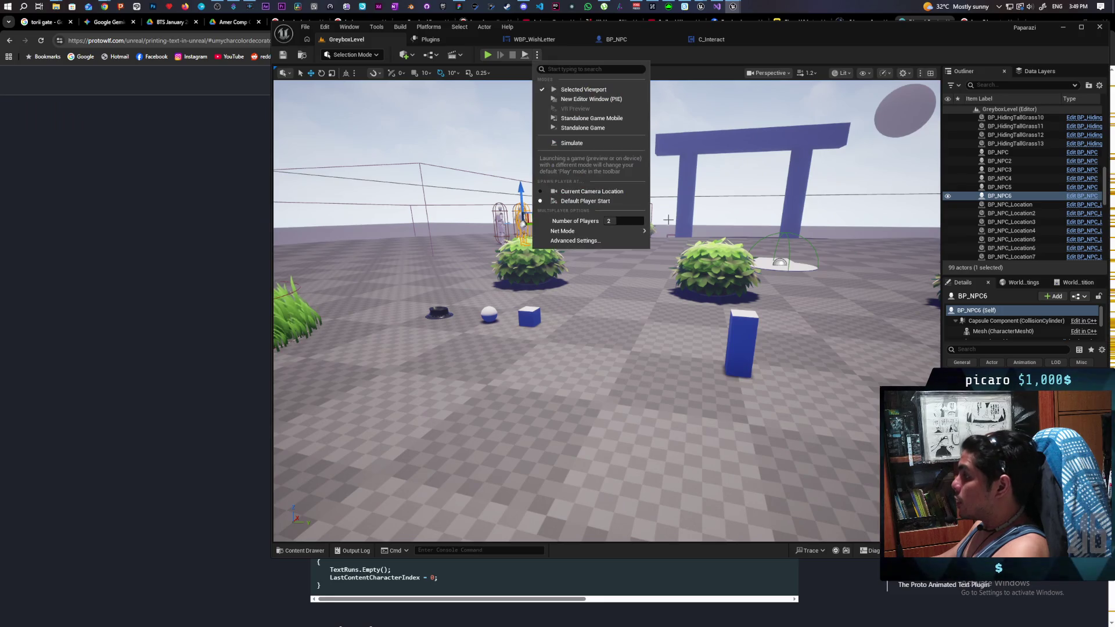
pyautogui.click(627, 222)
pyautogui.moveTo(627, 231)
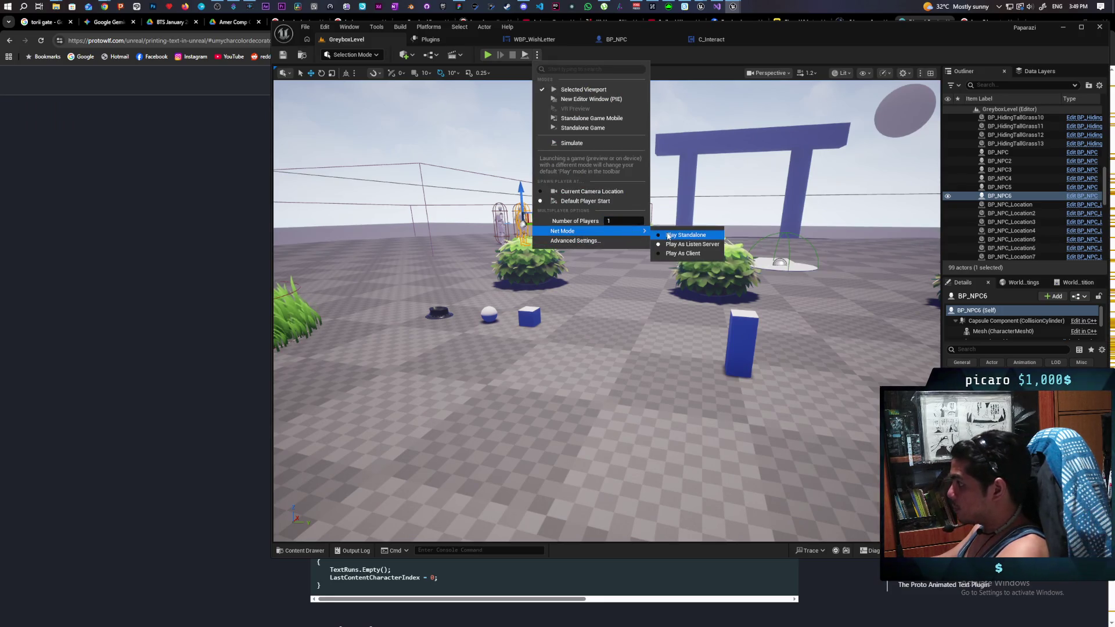
pyautogui.click(664, 234)
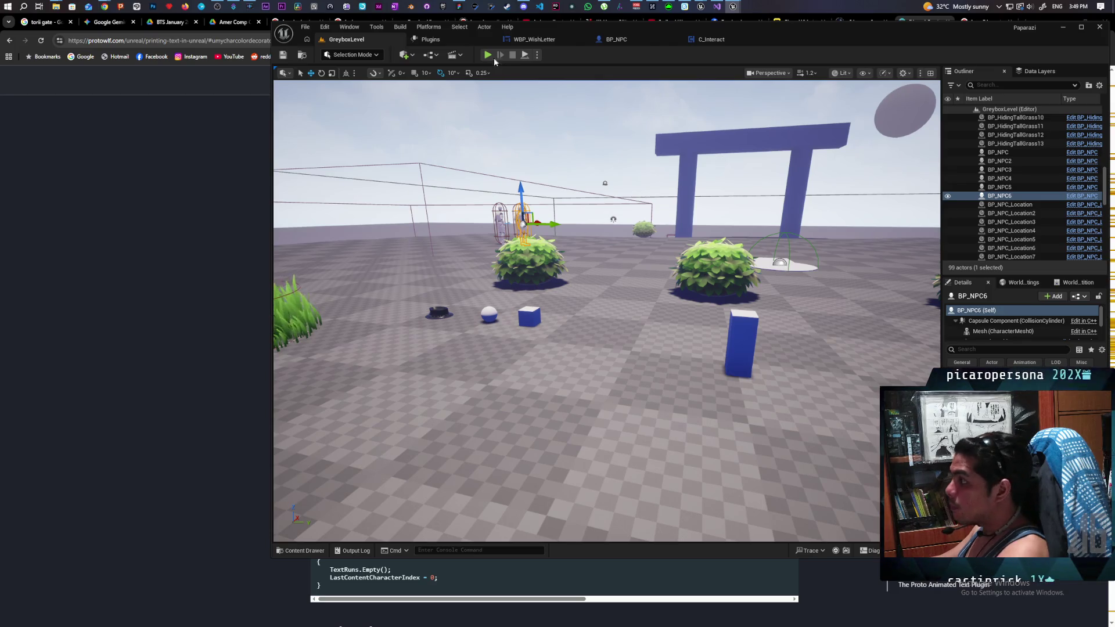
pyautogui.hotkey('alt', 'p')
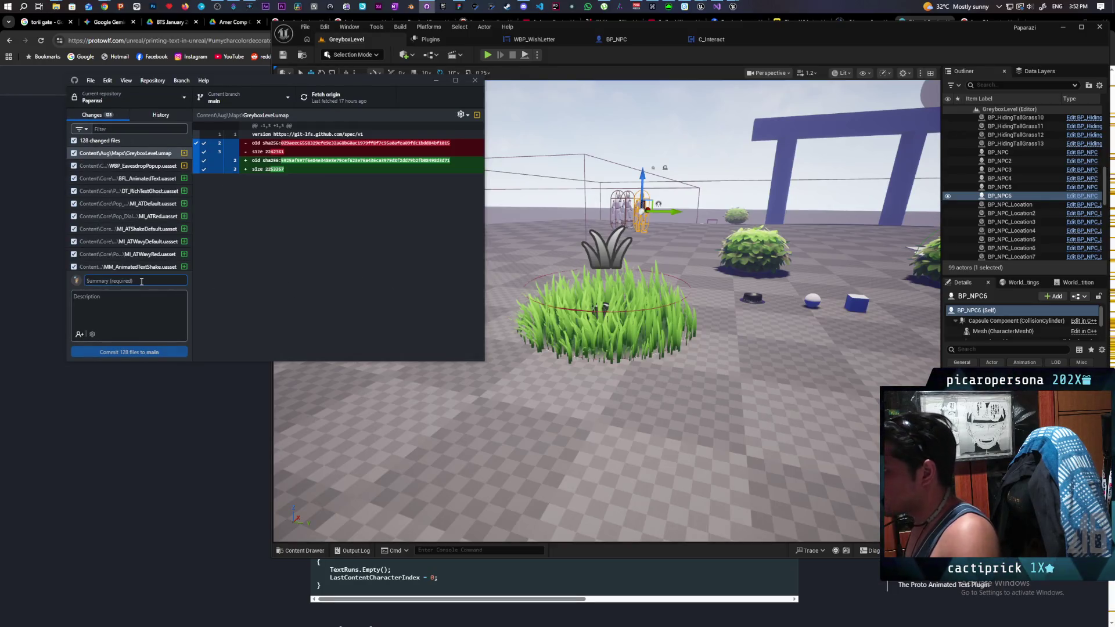
# - Commit the 128 files to main as "added animated text" and push to origin
pyautogui.write('added animated text')
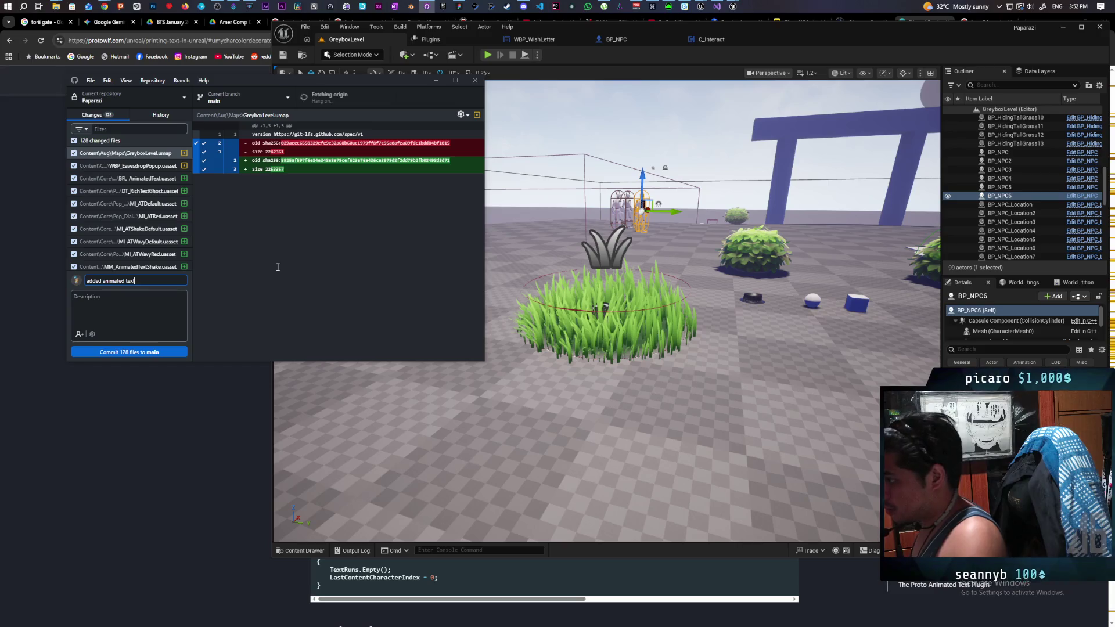
pyautogui.click(116, 351)
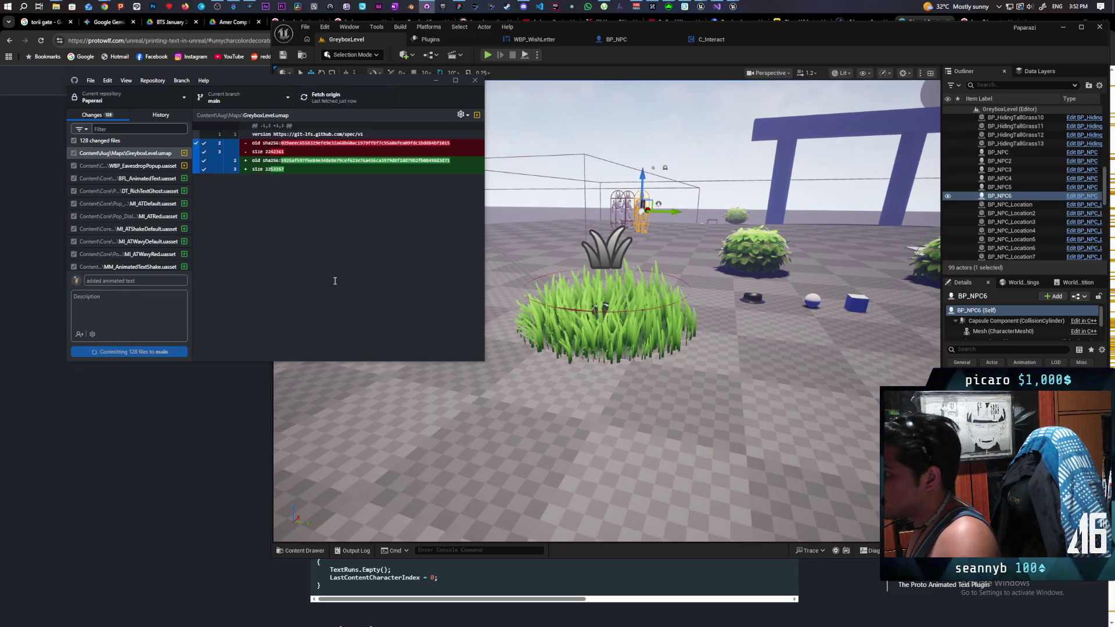
pyautogui.click(326, 103)
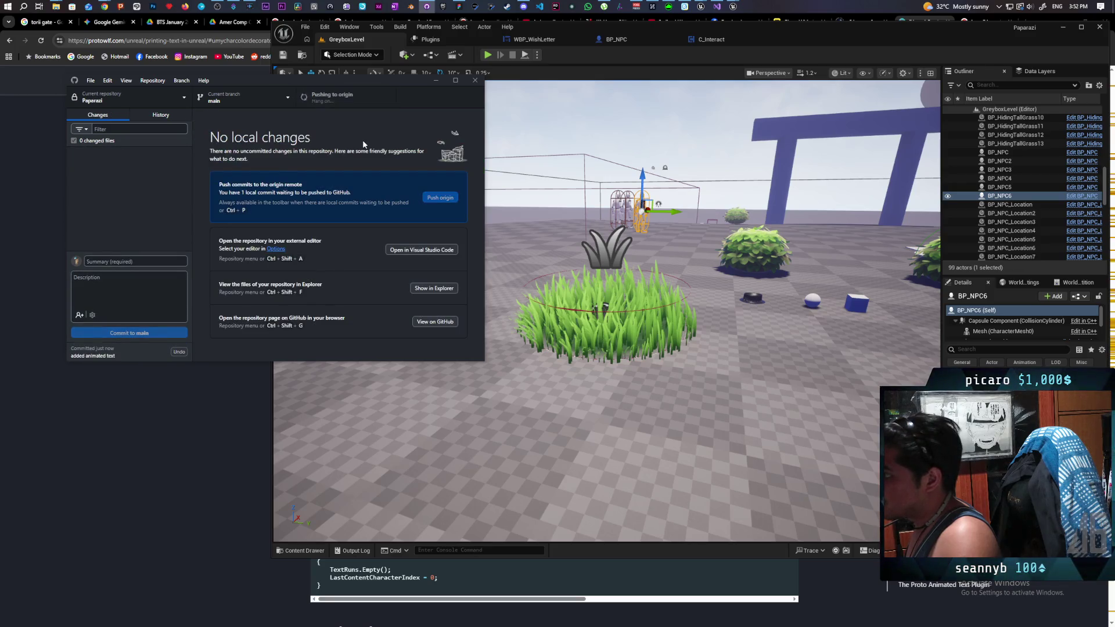
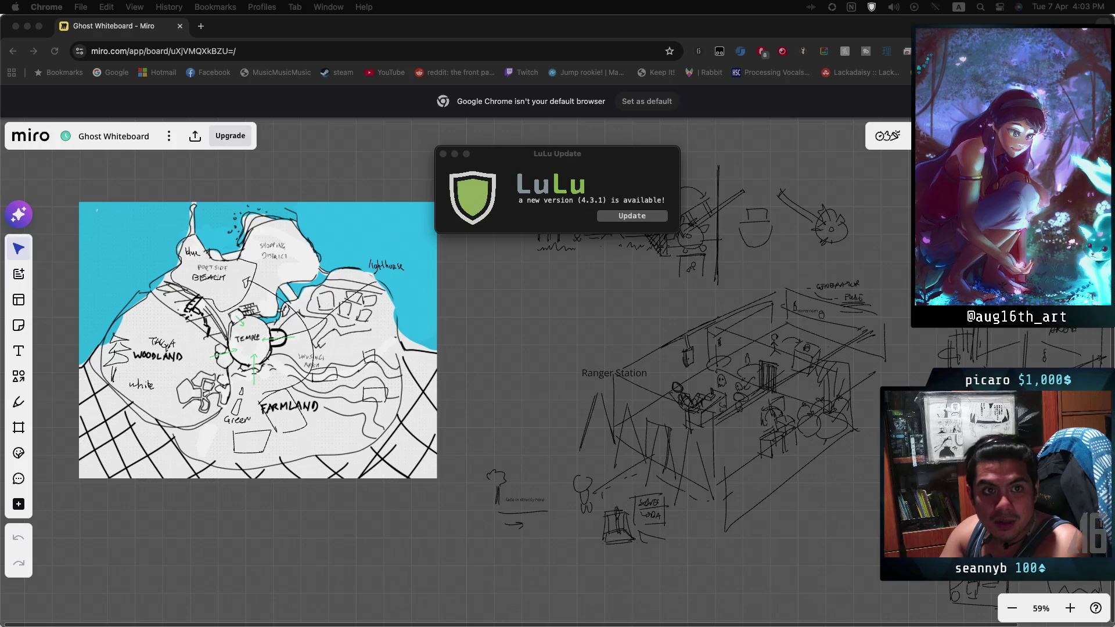
# - Bring up YouTube's home page in a new tab from the bookmarks bar
pyautogui.keyDown('super'); pyautogui.click(386, 72); pyautogui.keyUp('super')
pyautogui.click(262, 34)
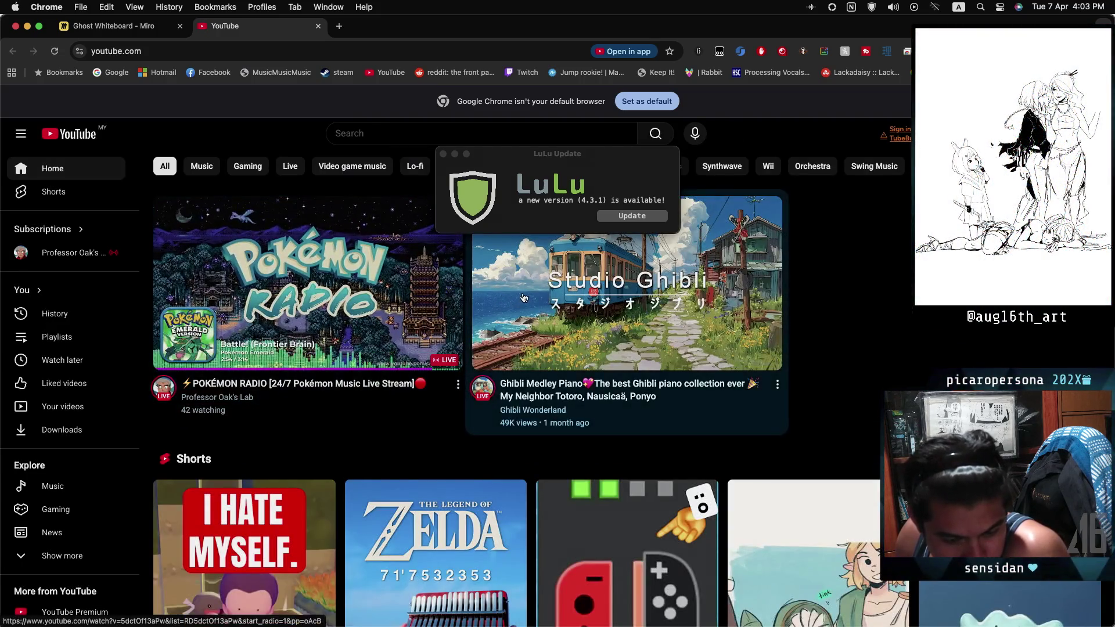
# - Start the Ghibli piano medley on YouTube, then return to the Ghost Whiteboard Miro tab
pyautogui.click(527, 294)
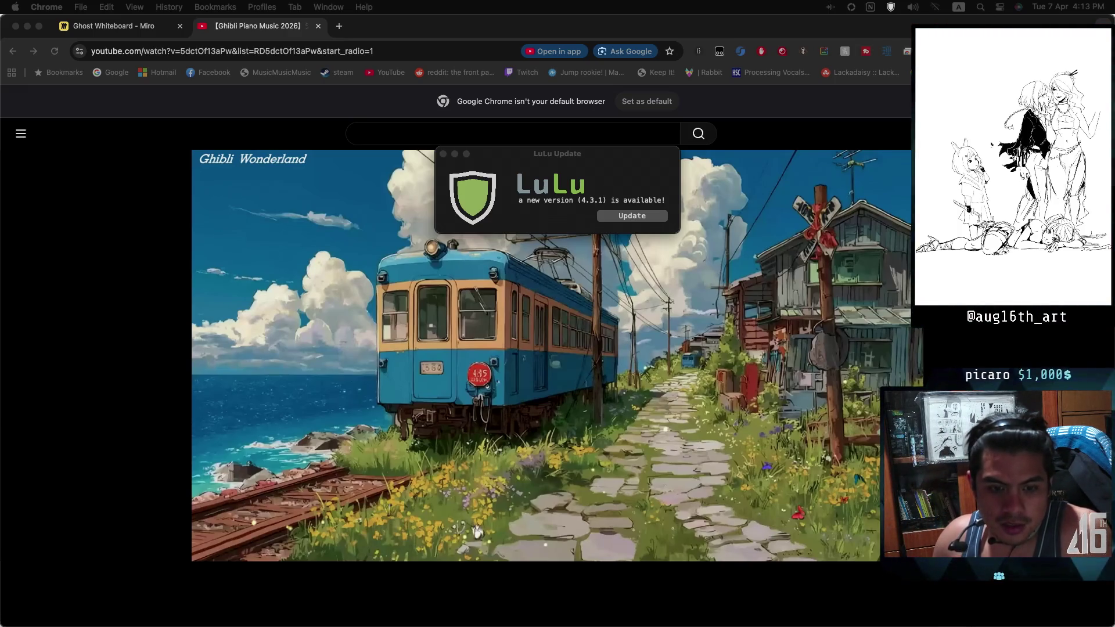
pyautogui.press('super+m')
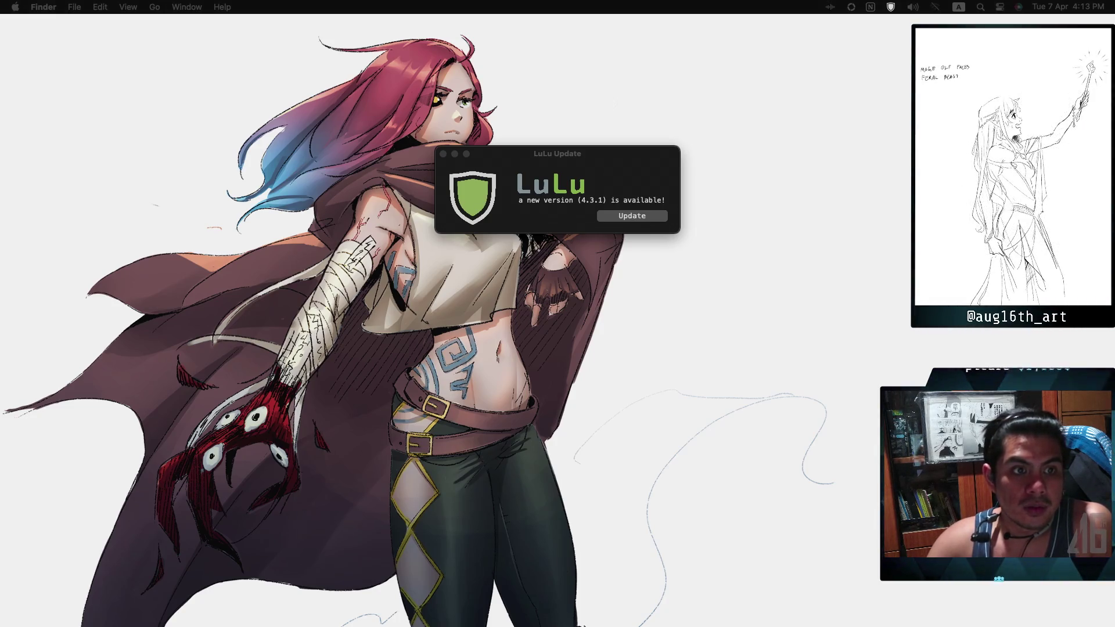
pyautogui.press('super+Tab')
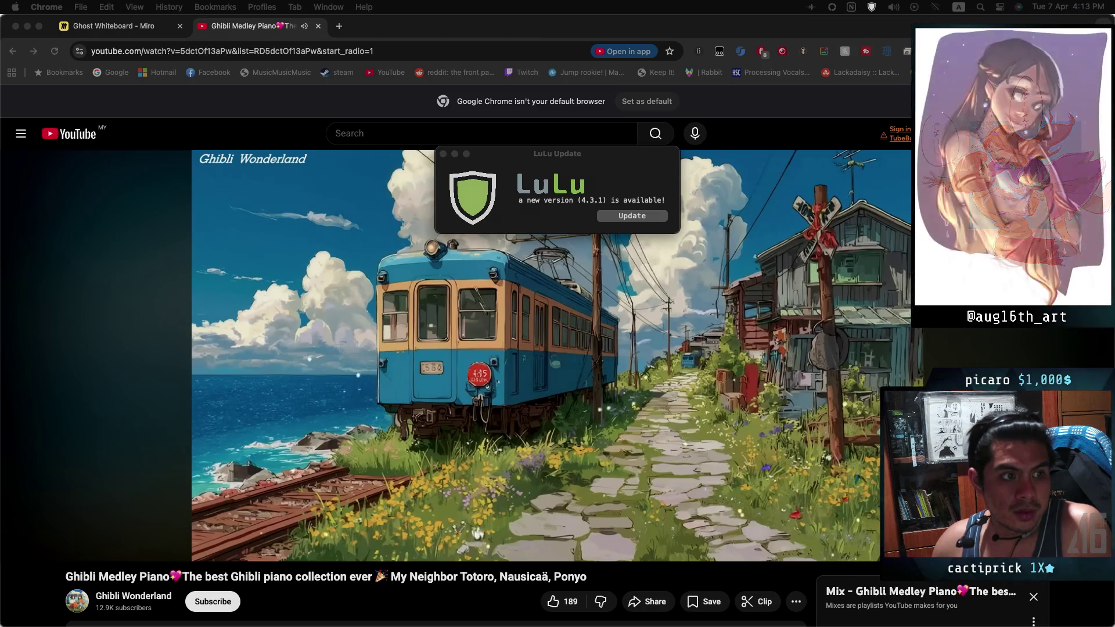
pyautogui.click(81, 526)
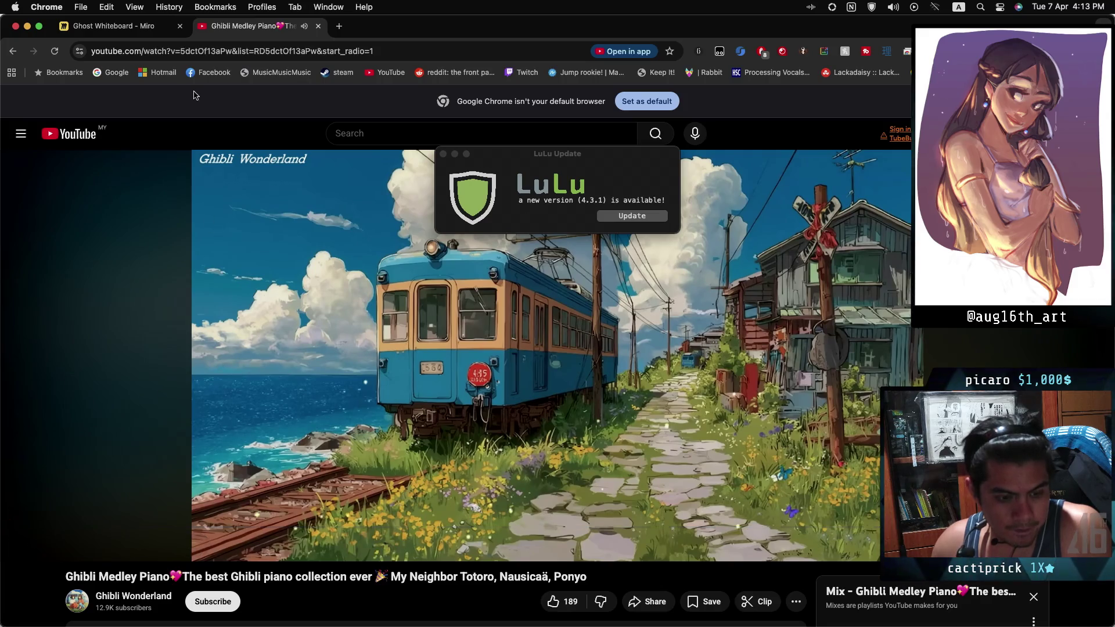
pyautogui.click(111, 27)
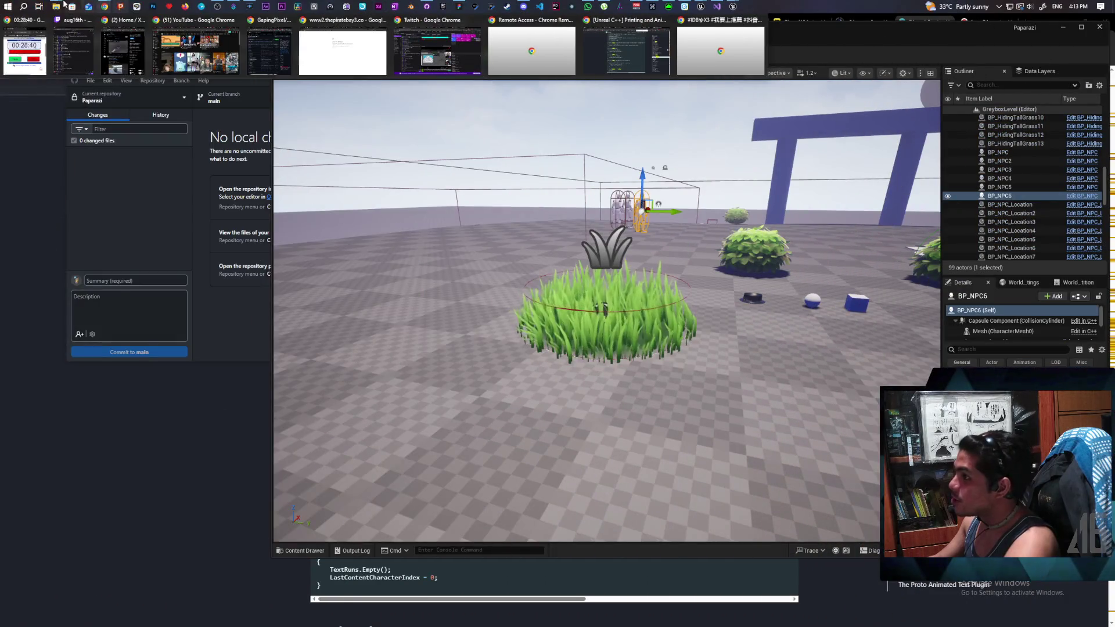
# - Compress the animated-text plugin folder in Plugins into a zip via Send to
pyautogui.moveTo(56, 6)
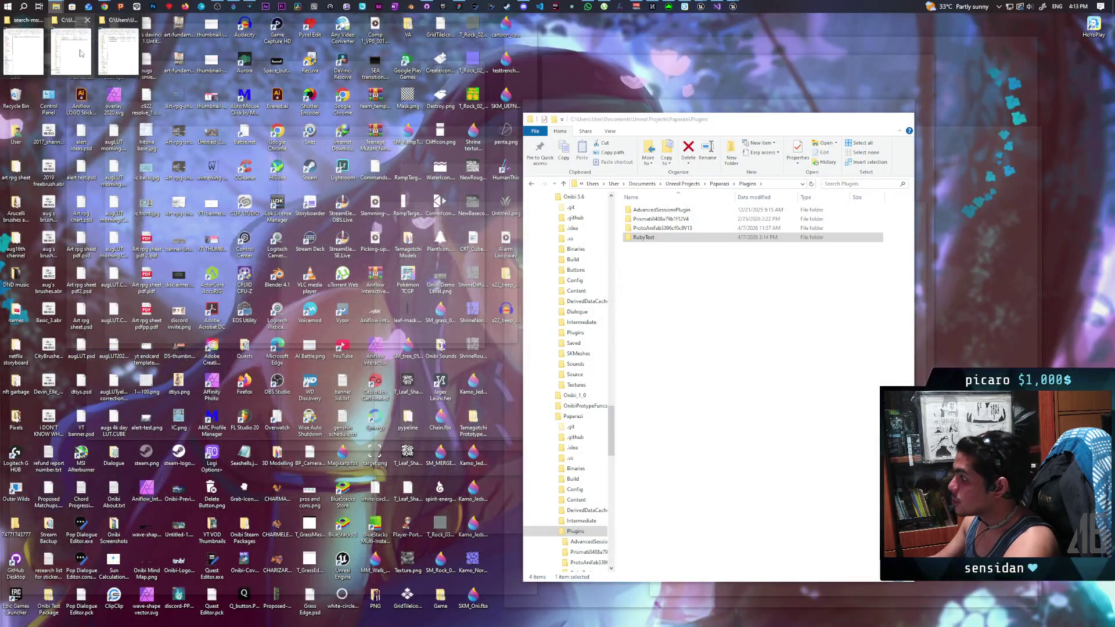
pyautogui.click(80, 53)
pyautogui.click(660, 228)
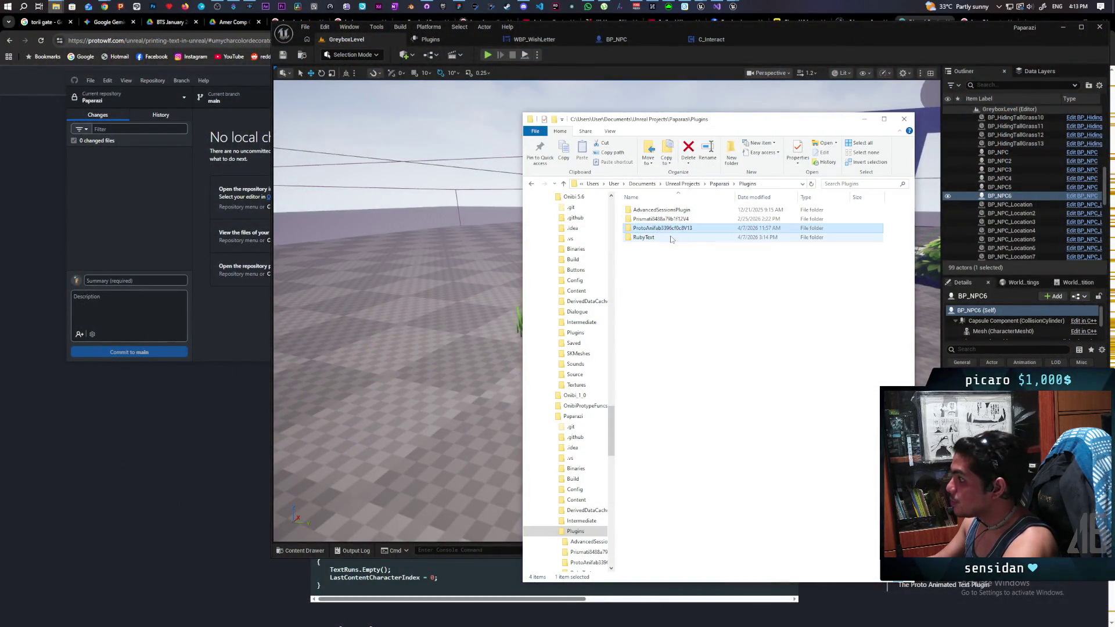
pyautogui.rightClick(648, 231)
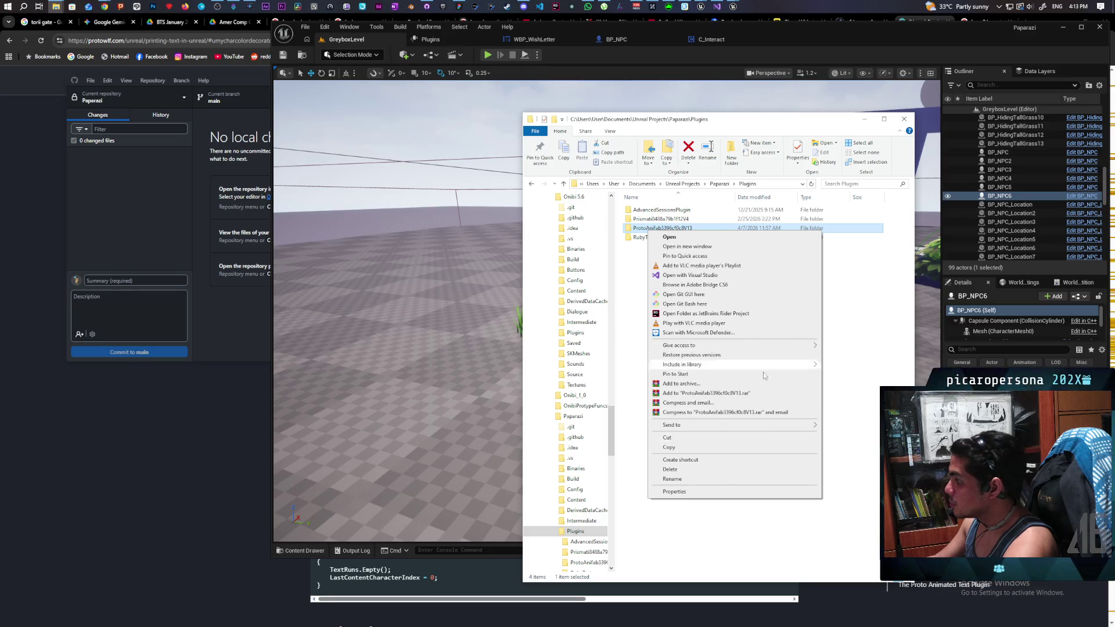
pyautogui.moveTo(784, 425)
pyautogui.click(854, 435)
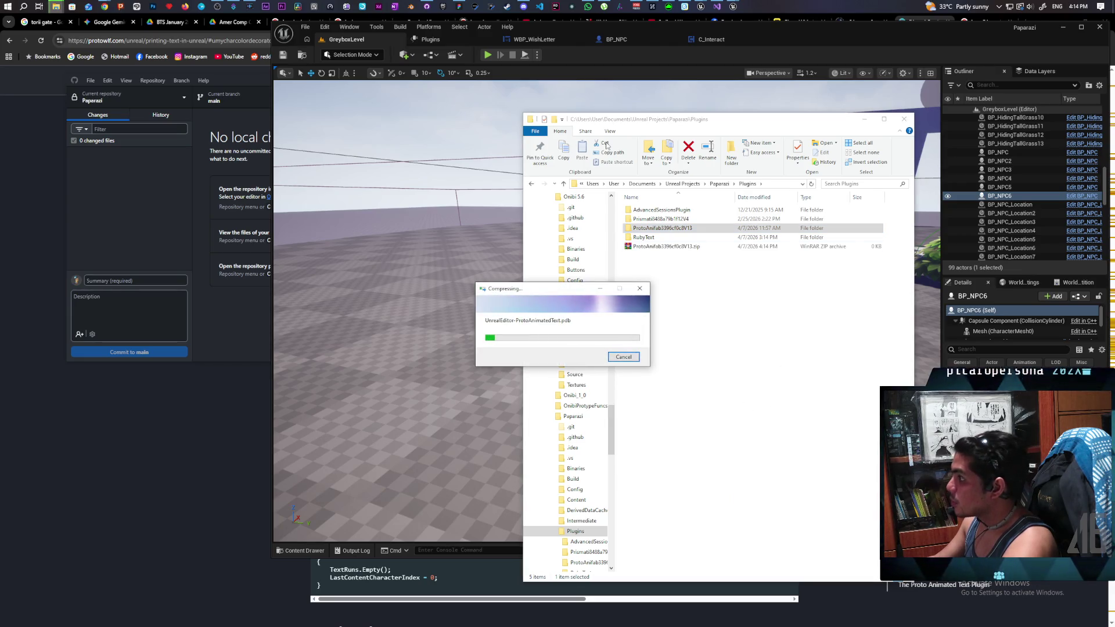
# - Bring up the Discord direct messages and move that window to the top left
pyautogui.click(524, 6)
pyautogui.moveTo(591, 68); pyautogui.dragTo(329, 83)
pyautogui.moveTo(418, 82)
pyautogui.mouseDown()
pyautogui.moveTo(668, 396)
pyautogui.moveTo(606, 255)
pyautogui.moveTo(424, 97)
pyautogui.mouseUp()
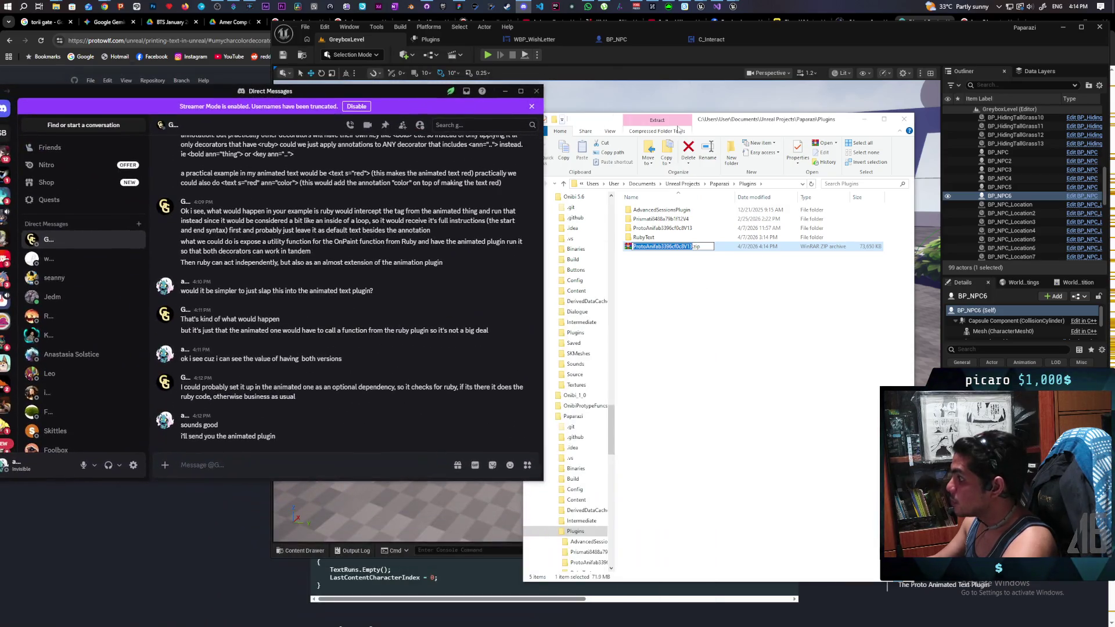
# - Try sending the 73 MB plugin zip in the Discord DM and dismiss the 10 MB limit warning
pyautogui.click(739, 122)
pyautogui.moveTo(666, 246)
pyautogui.mouseDown()
pyautogui.moveTo(627, 325)
pyautogui.moveTo(283, 432)
pyautogui.moveTo(304, 430)
pyautogui.mouseUp()
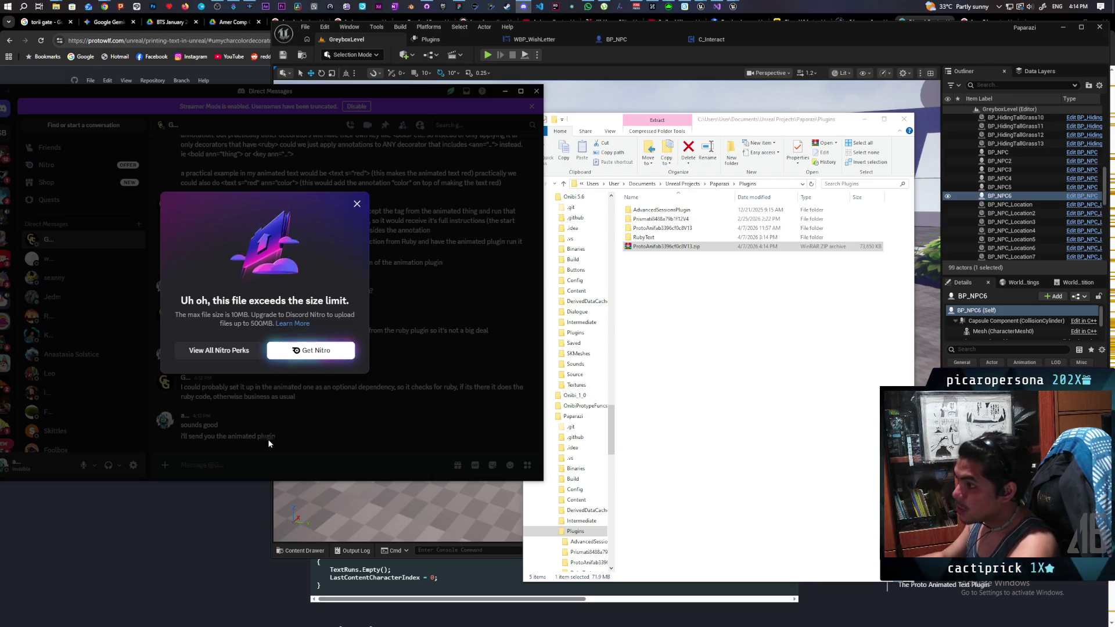
pyautogui.click(634, 248)
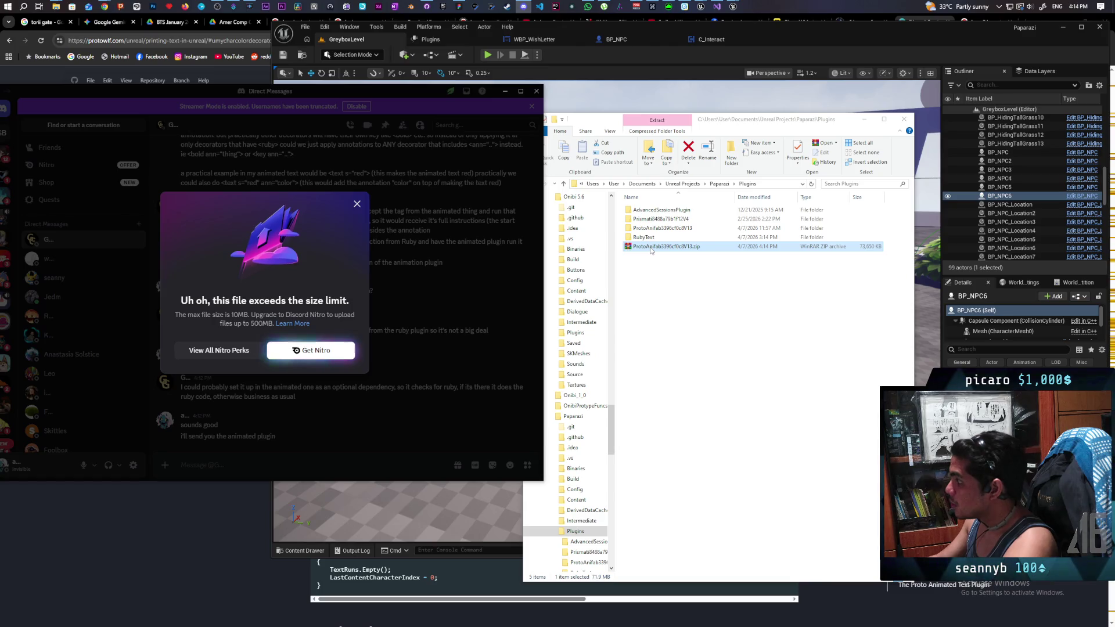
pyautogui.click(365, 205)
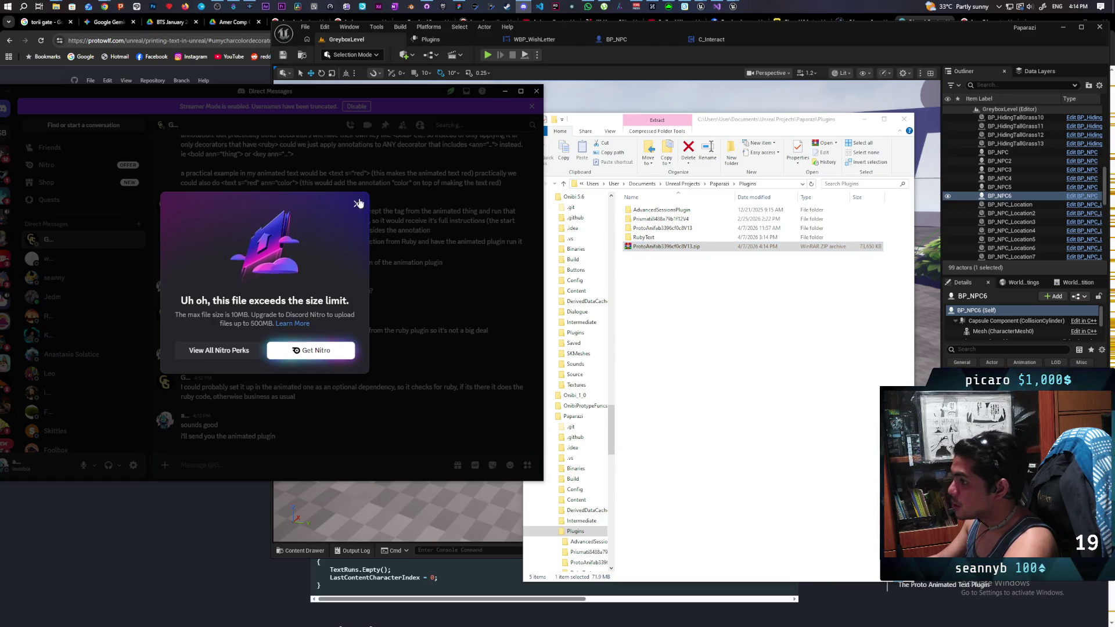
pyautogui.click(357, 204)
# - Delete the 73 MB plugin zip from the Plugins folder and reselect the plugin folder
pyautogui.scroll(5, 320, 385)
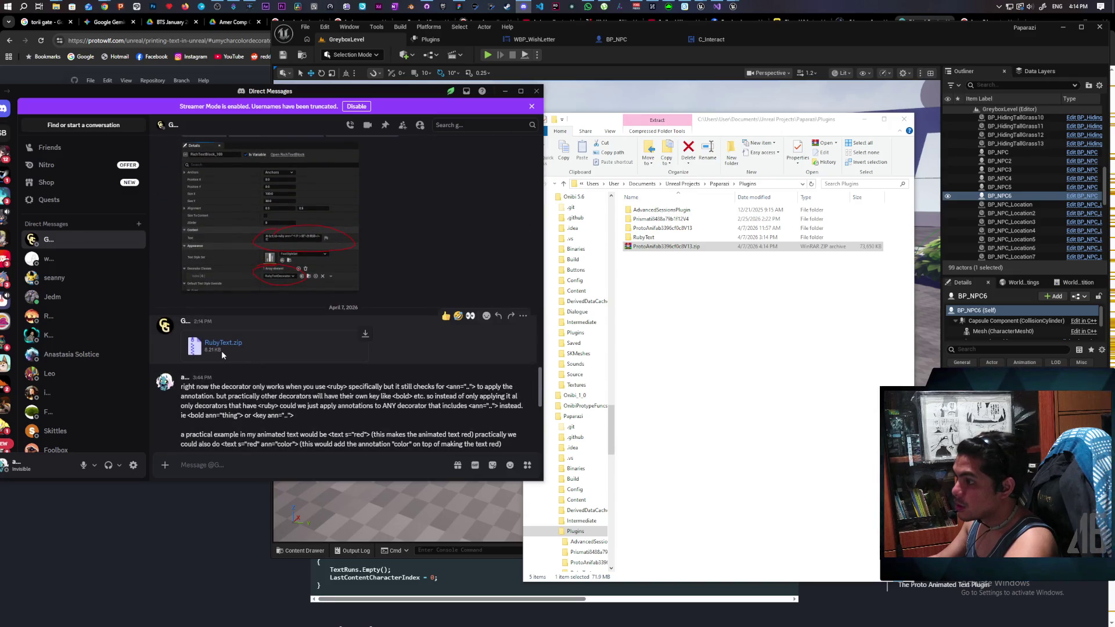
pyautogui.scroll(-5, 325, 360)
pyautogui.click(735, 329)
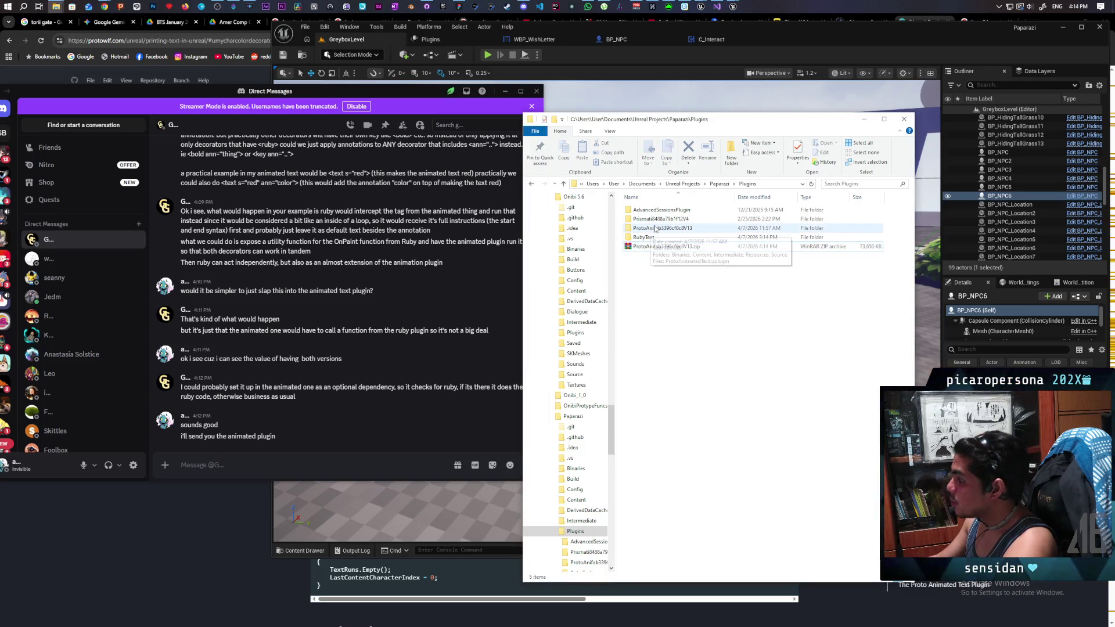
pyautogui.moveTo(662, 234)
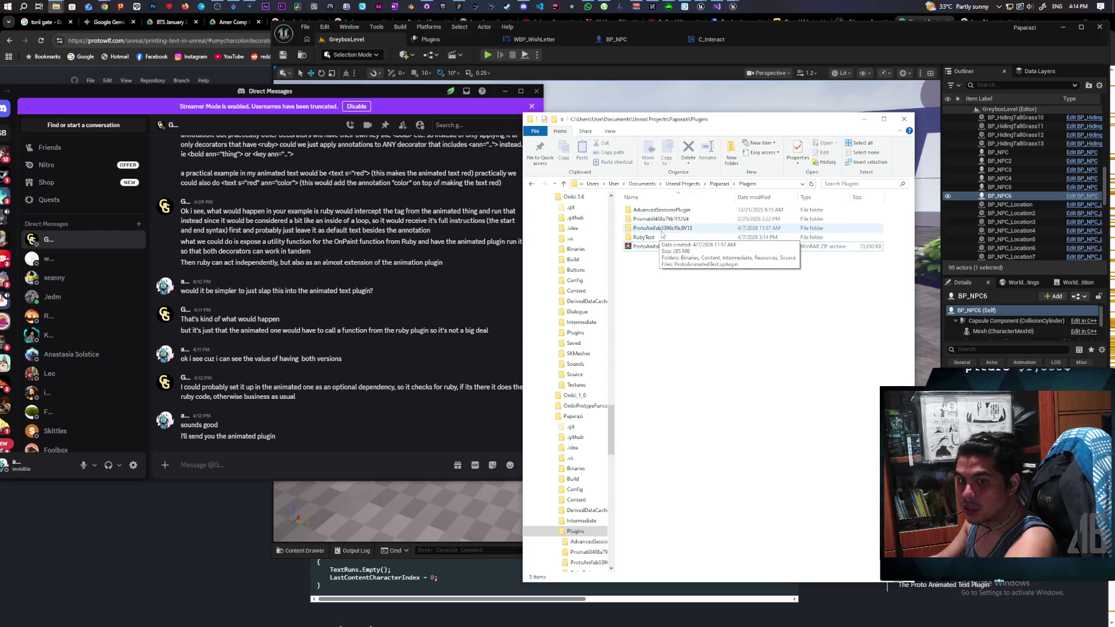
pyautogui.click(662, 246)
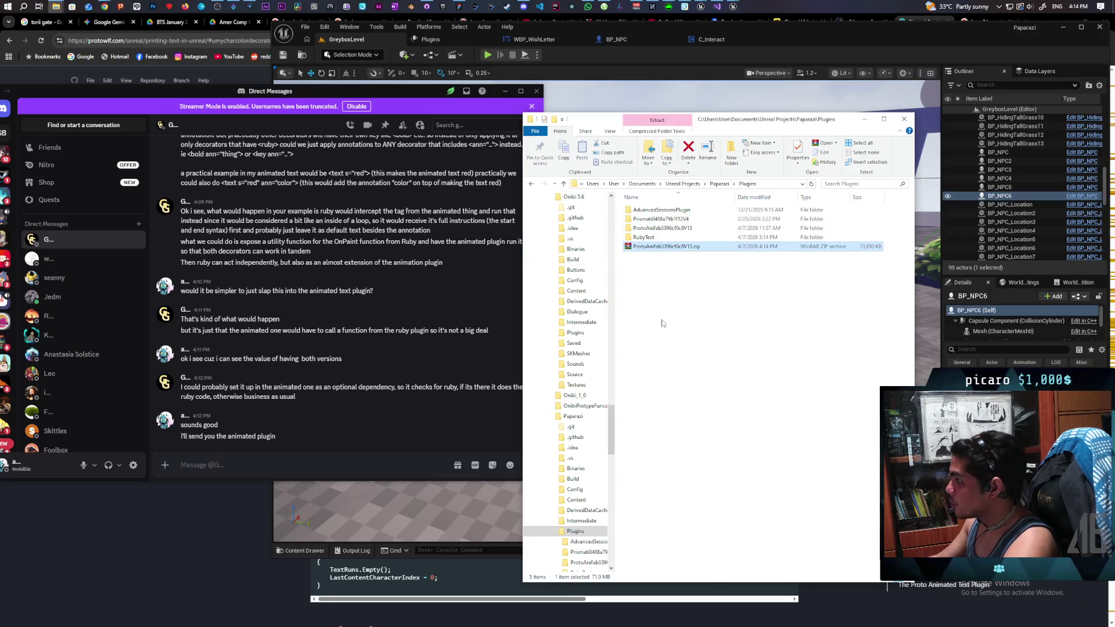
pyautogui.press('Delete')
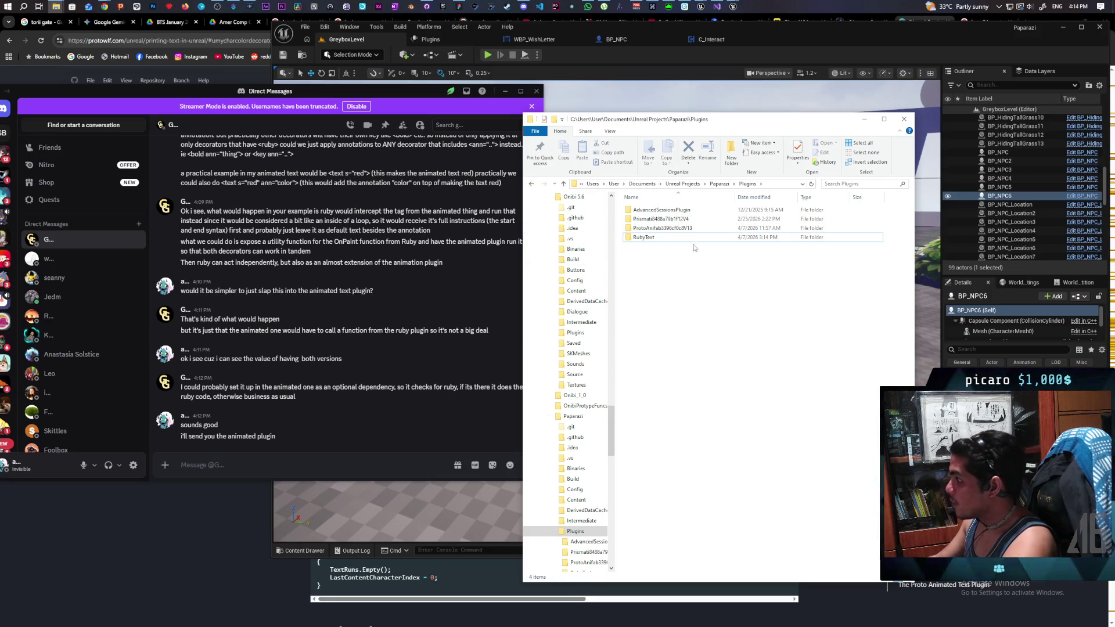
pyautogui.click(676, 230)
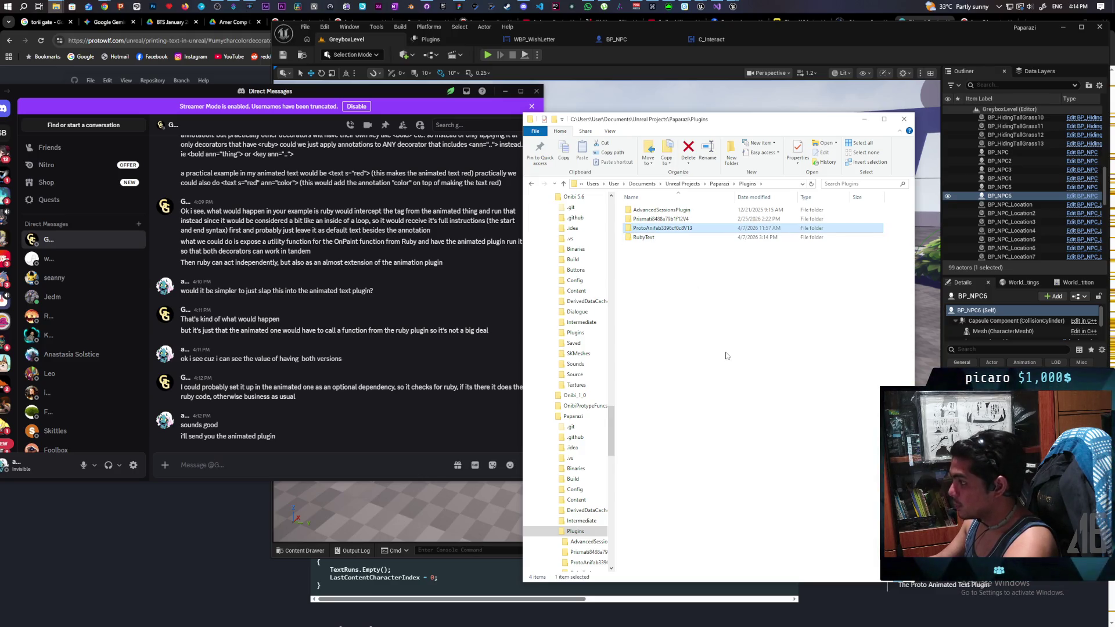
# - Paste a duplicate of the animated-text plugin folder into Plugins
pyautogui.rightClick(662, 229)
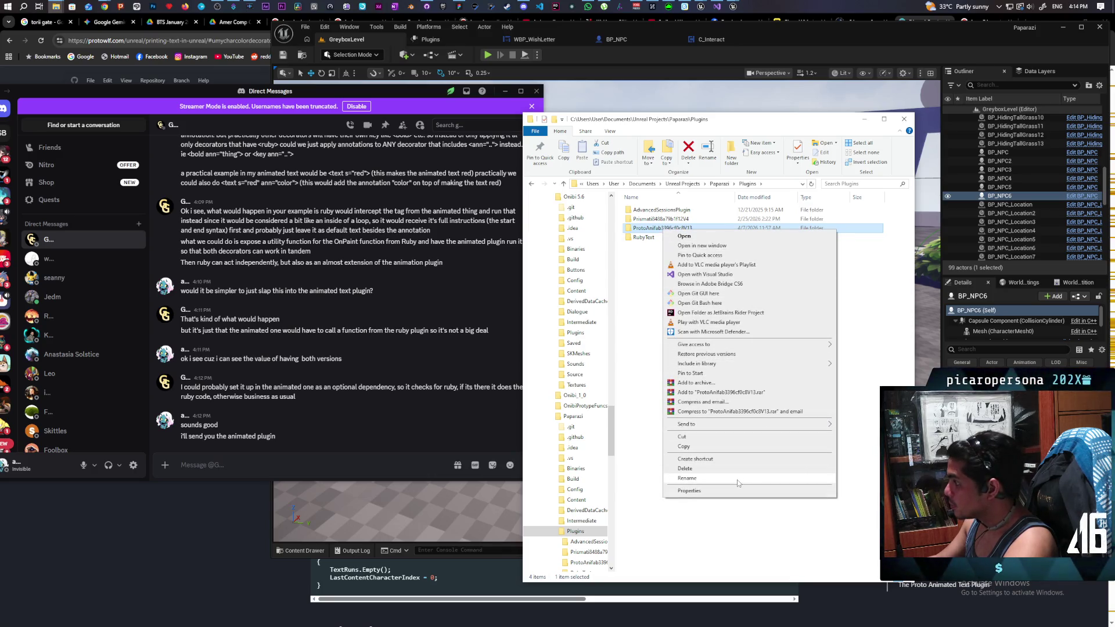
pyautogui.press('Escape')
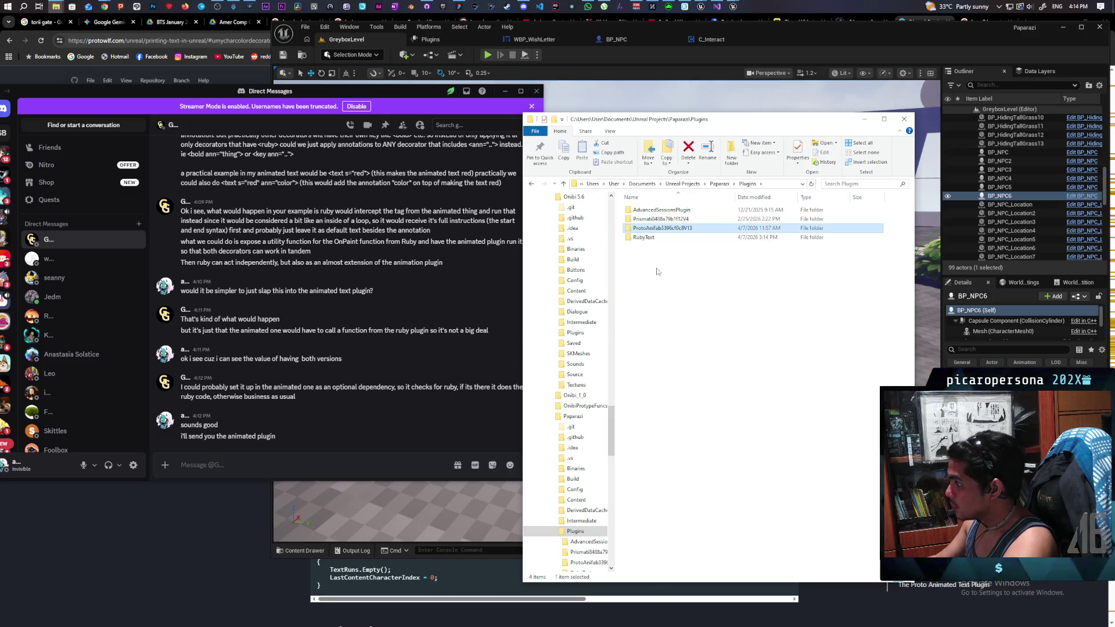
pyautogui.click(674, 369)
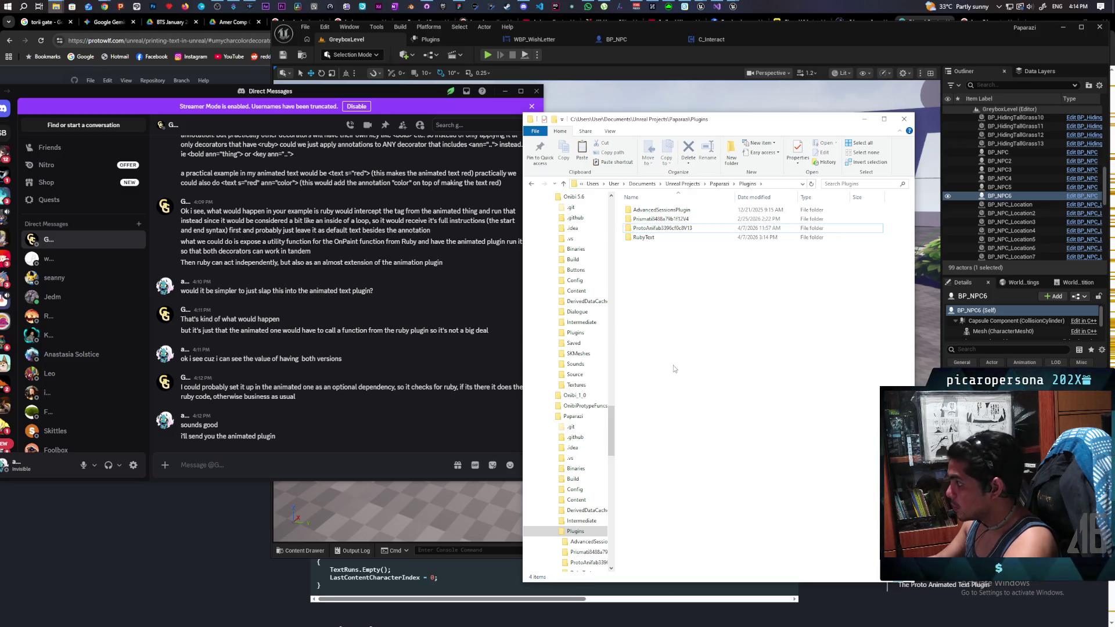
pyautogui.hotkey('ctrl', 'v')
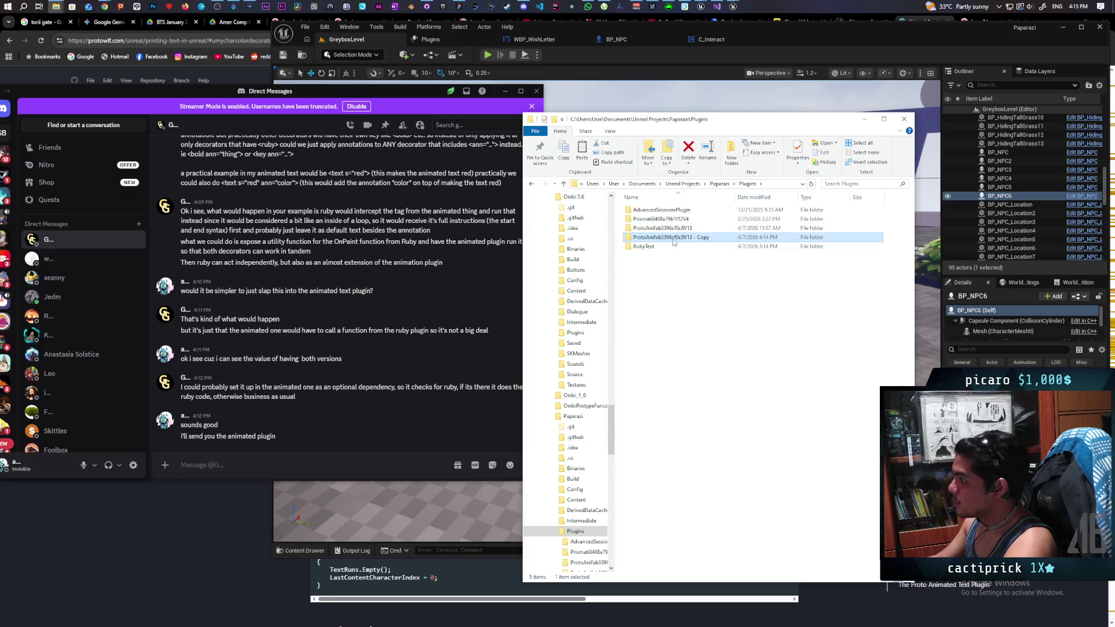
# - Delete the Binaries and Intermediate folders from the copy, then return to Plugins
pyautogui.doubleClick(655, 238)
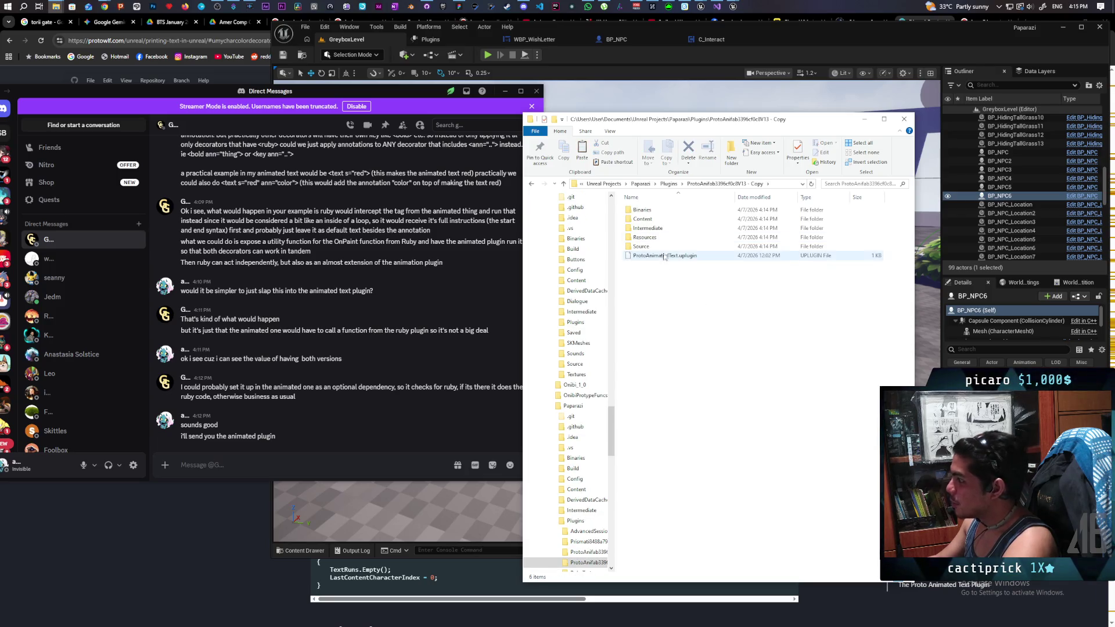
pyautogui.click(645, 210)
pyautogui.keyDown('ctrl'); pyautogui.click(654, 229); pyautogui.keyUp('ctrl')
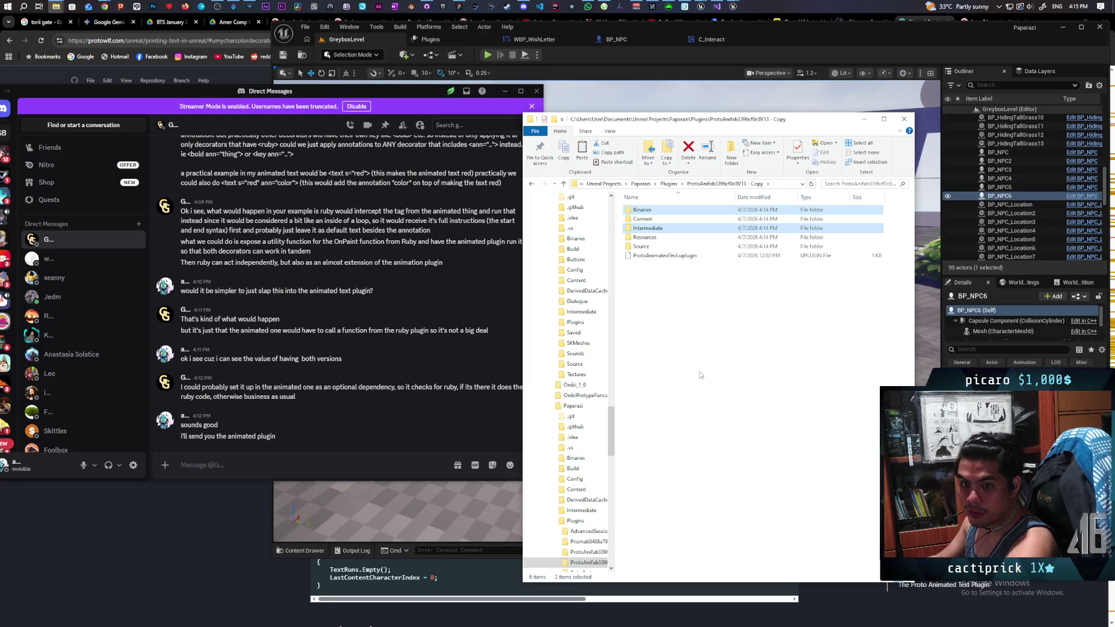
pyautogui.press('Delete')
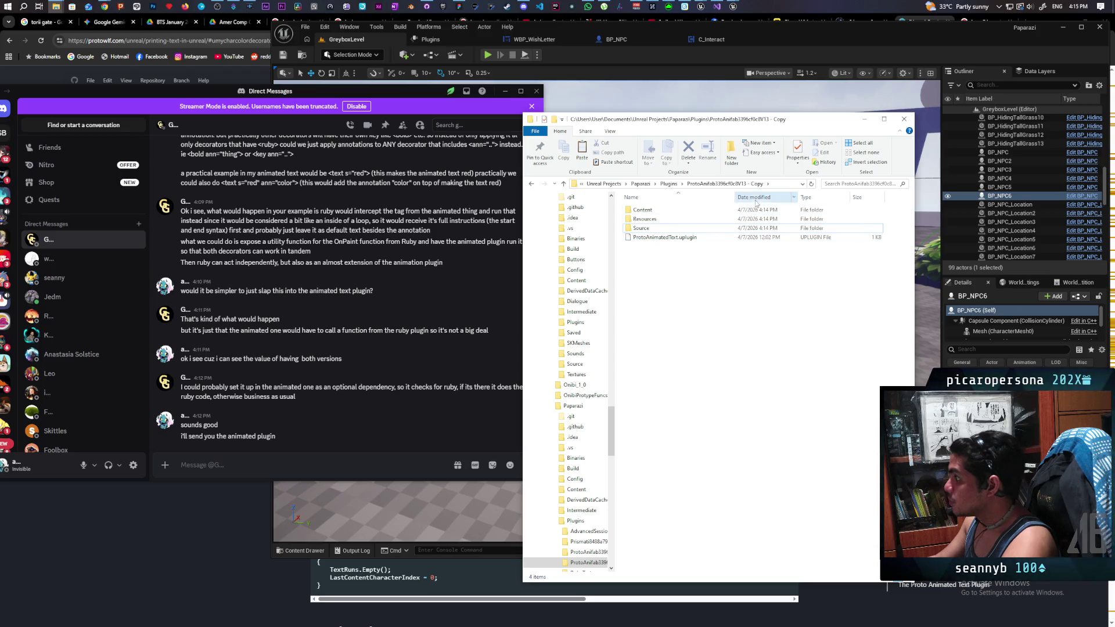
pyautogui.click(673, 185)
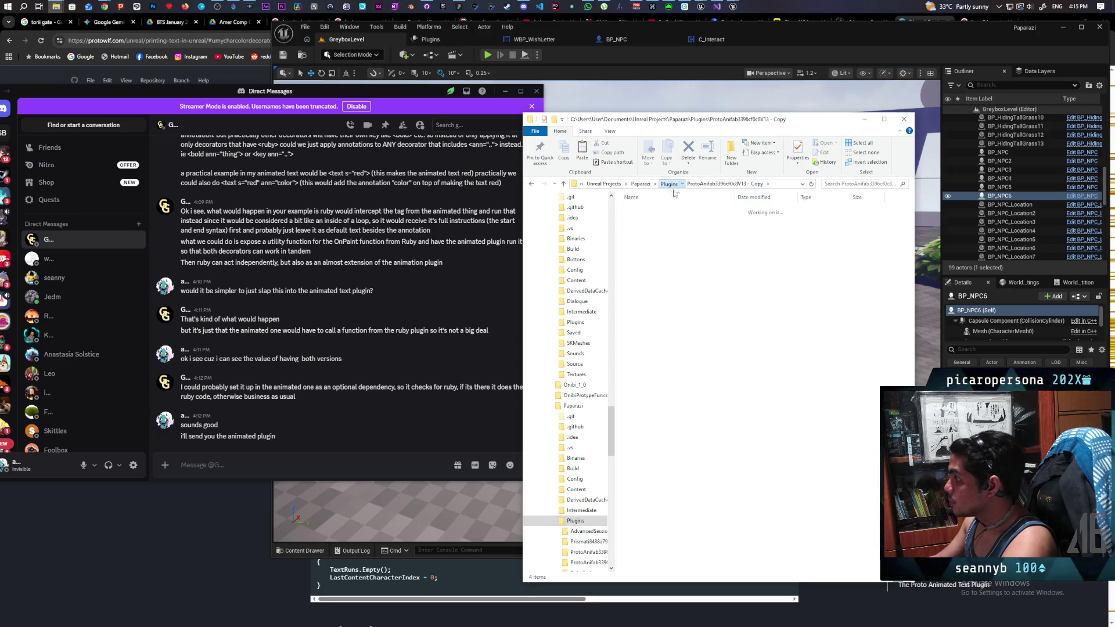
# - Compress the stripped plugin copy folder into a 9.36 MB zip, keeping its default name
pyautogui.rightClick(657, 242)
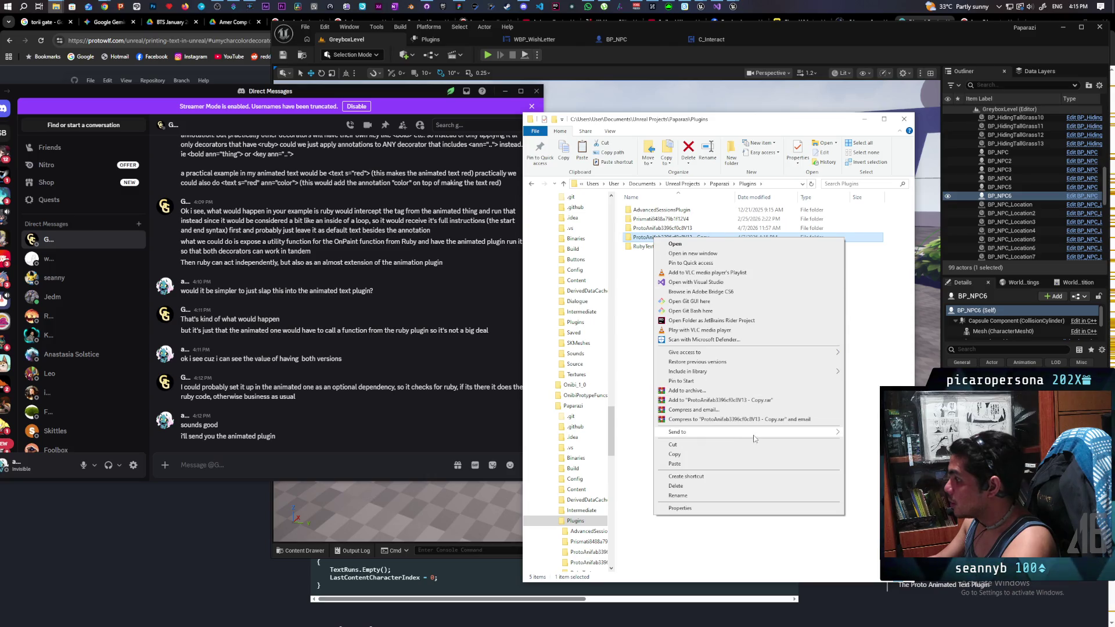
pyautogui.moveTo(755, 437)
pyautogui.click(817, 390)
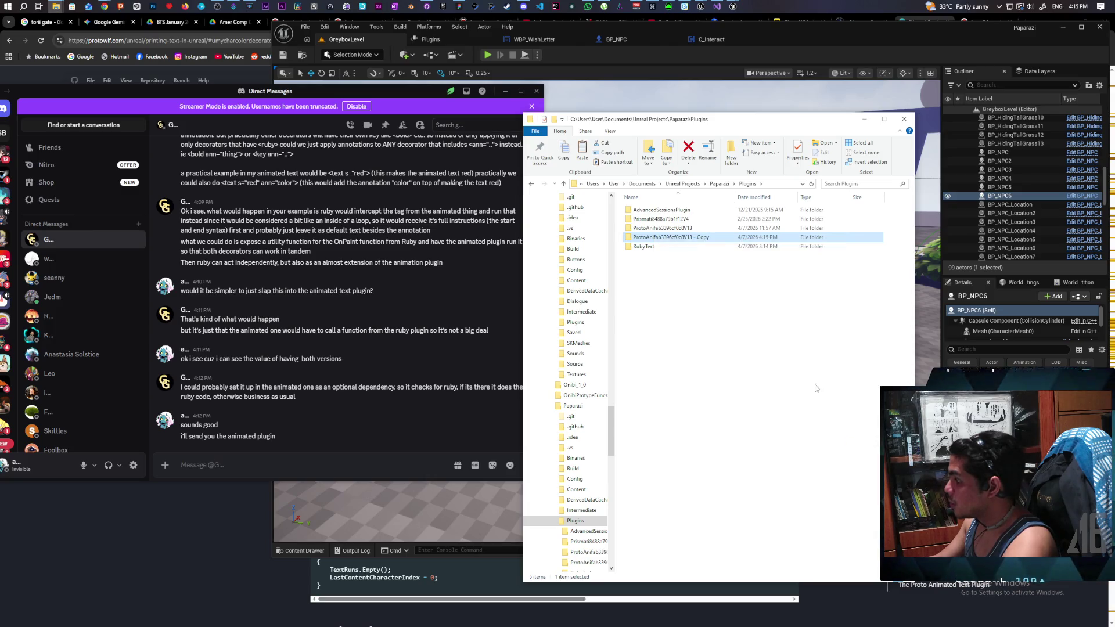
pyautogui.click(691, 303)
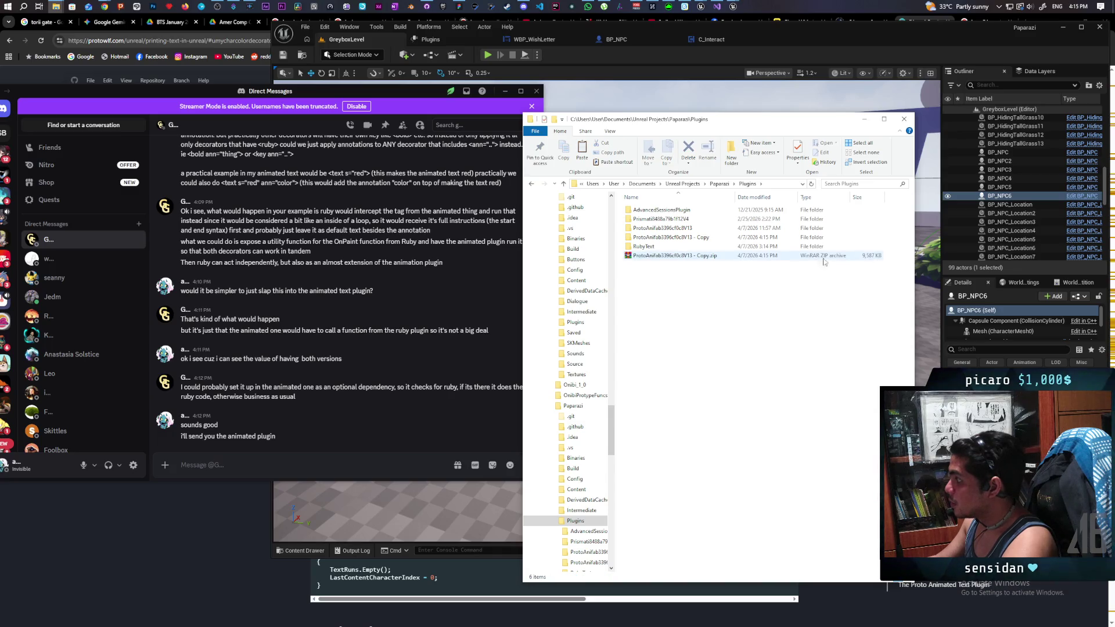
# - Send the plugin copy zip in the Discord direct message
pyautogui.moveTo(659, 260)
pyautogui.mouseDown()
pyautogui.moveTo(560, 357)
pyautogui.moveTo(342, 416)
pyautogui.mouseUp()
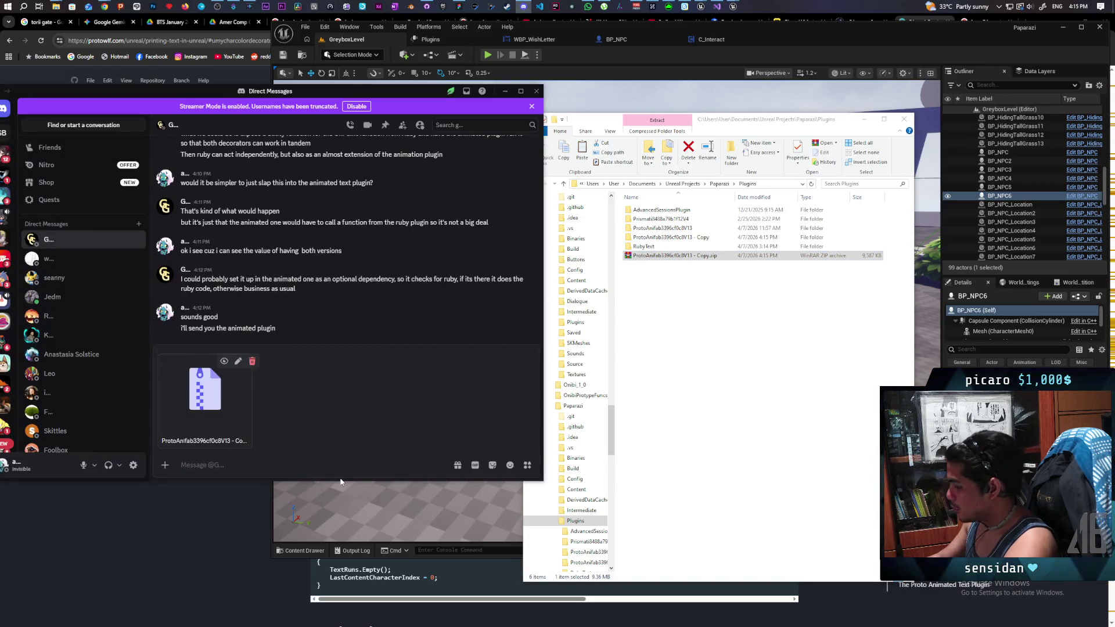
pyautogui.press('Return')
pyautogui.click(681, 241)
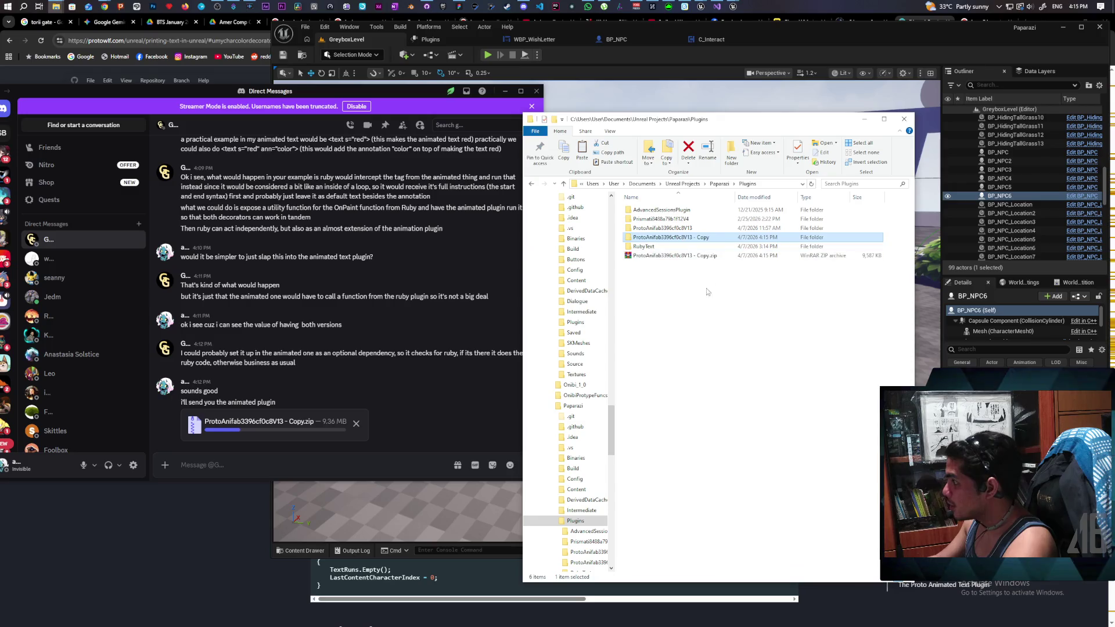
# - Delete the plugin copy folder and its zip, then minimize File Explorer and Discord
pyautogui.press('Delete')
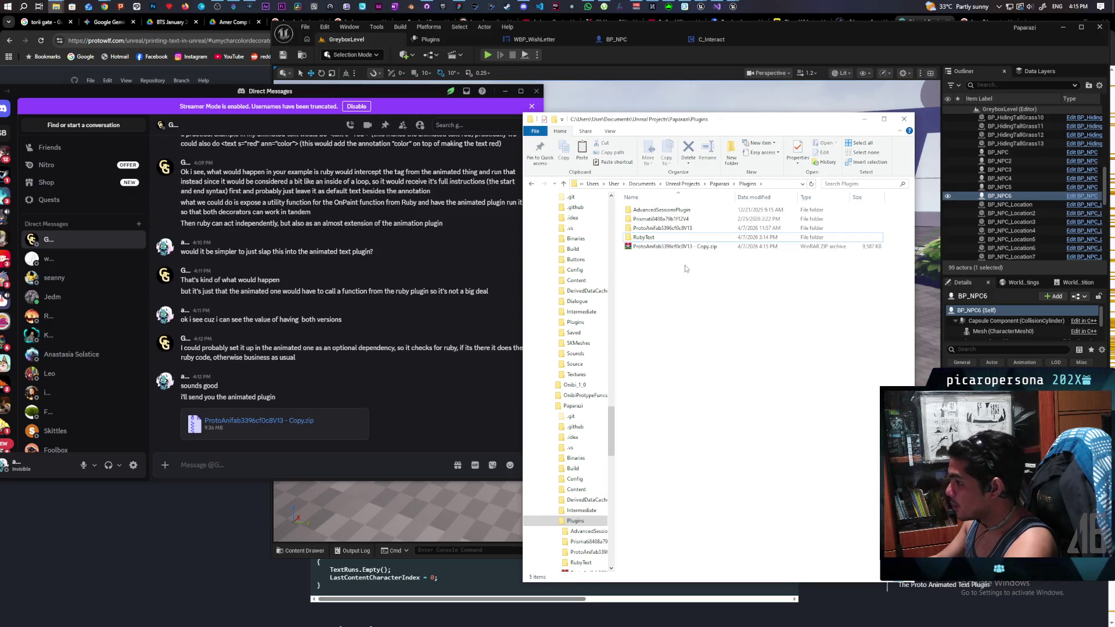
pyautogui.click(688, 248)
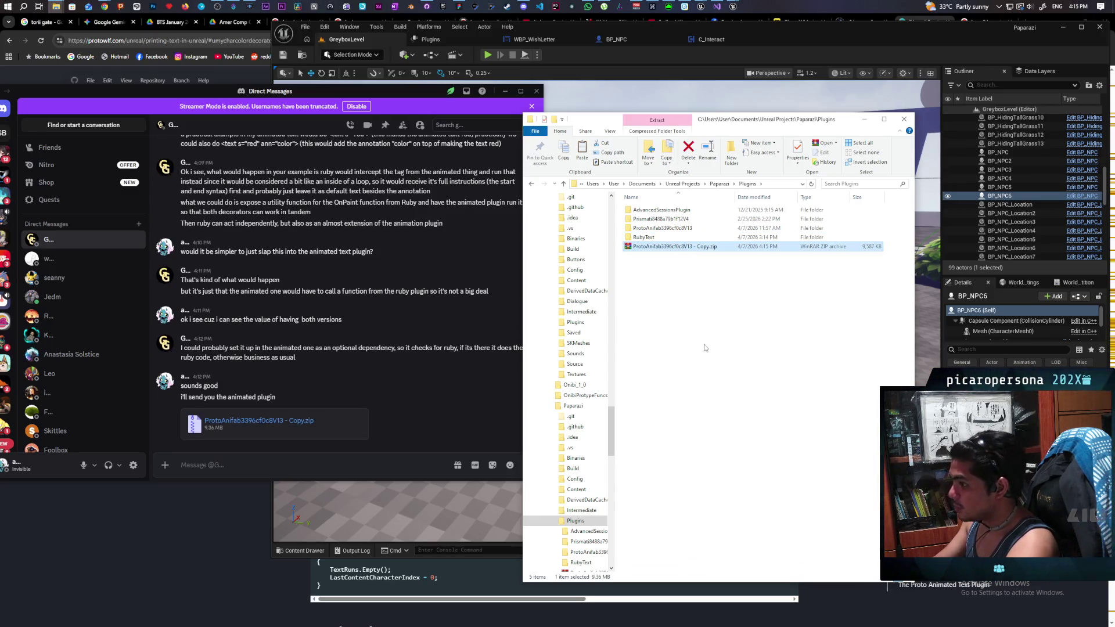
pyautogui.press('Delete')
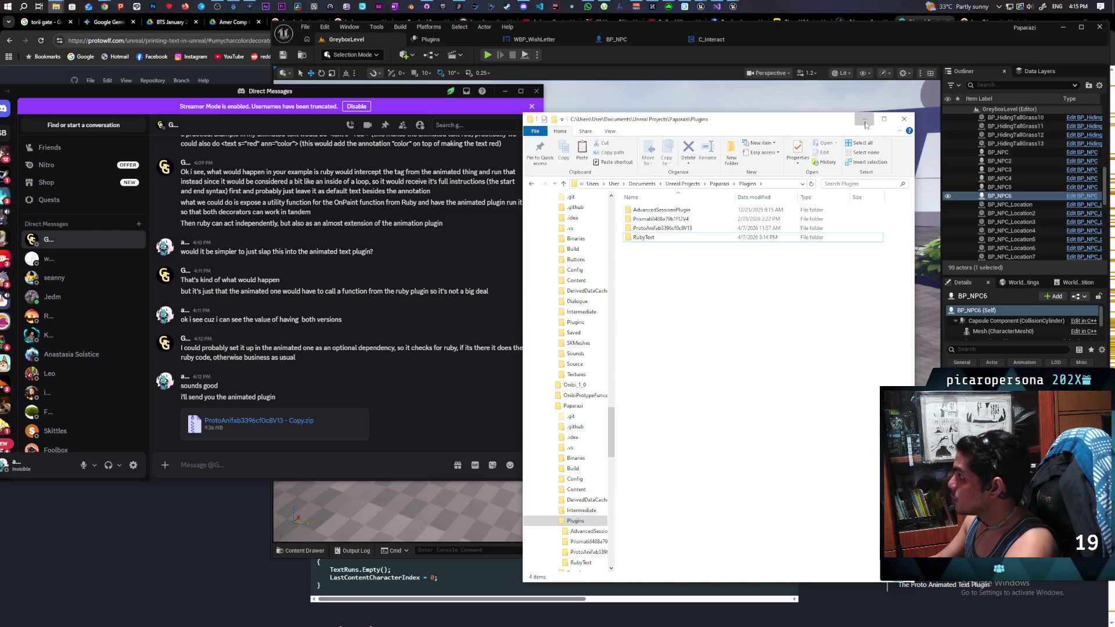
pyautogui.click(864, 120)
pyautogui.click(505, 93)
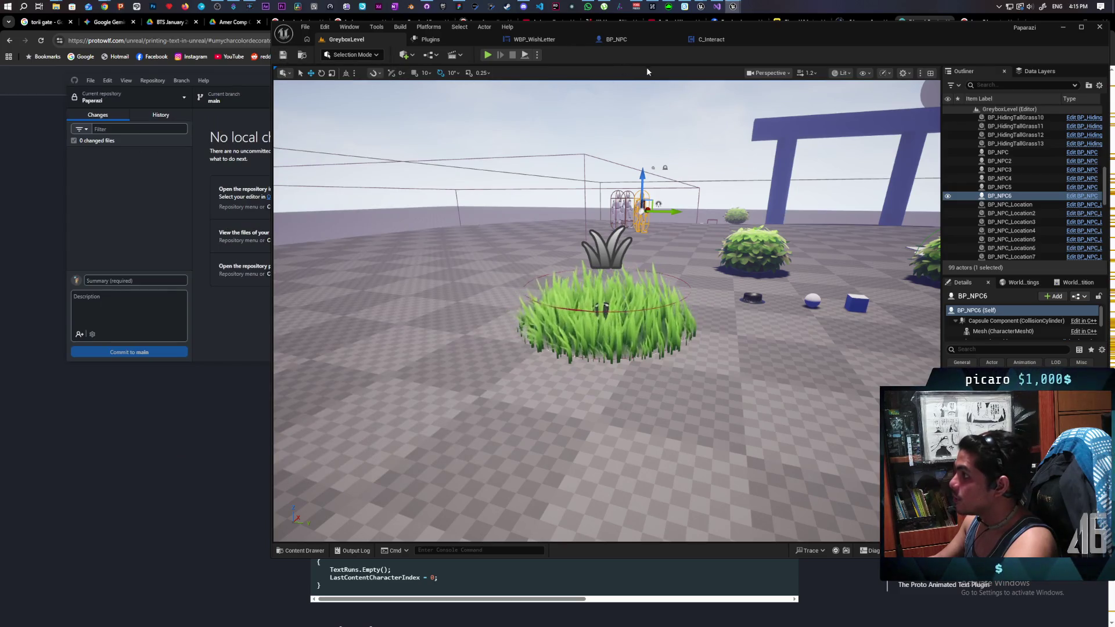
# - Shift the Unreal Editor window slightly left and down so the viewport is fully visible
pyautogui.moveTo(852, 39); pyautogui.dragTo(799, 50)
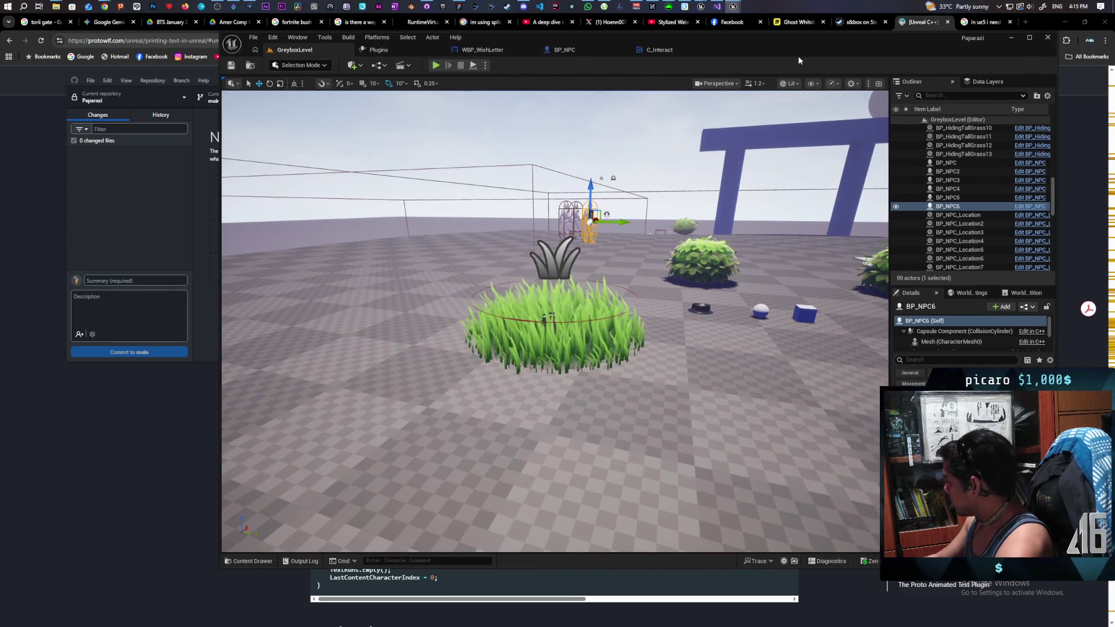
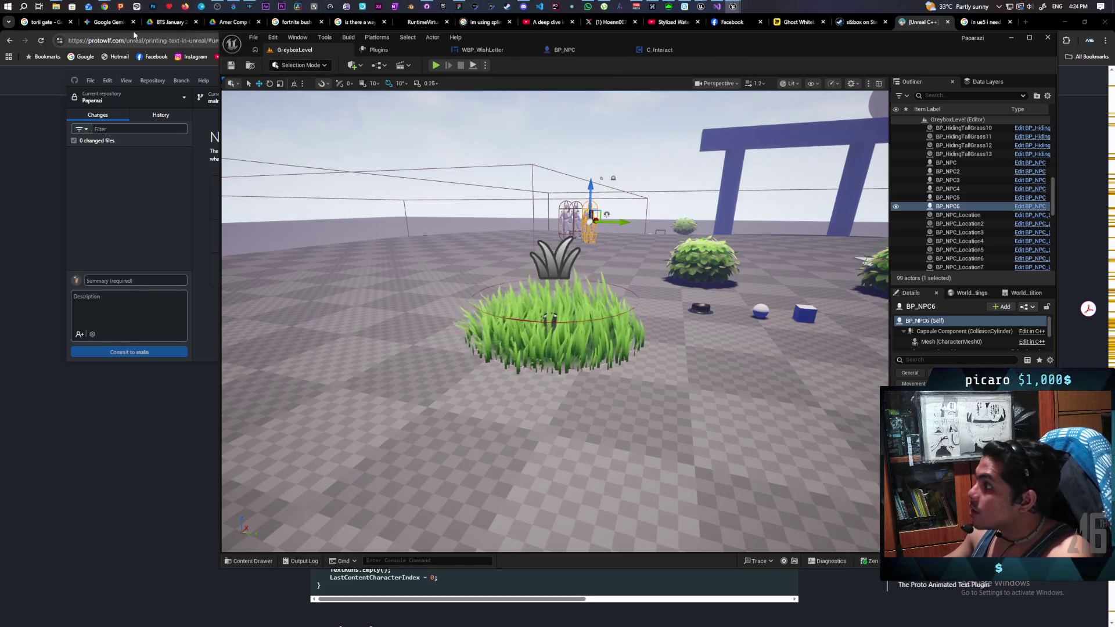
# - Switch from Unreal Editor to the browser playing the AMD, Nvidia and Intel YouTube video
pyautogui.click(55, 155)
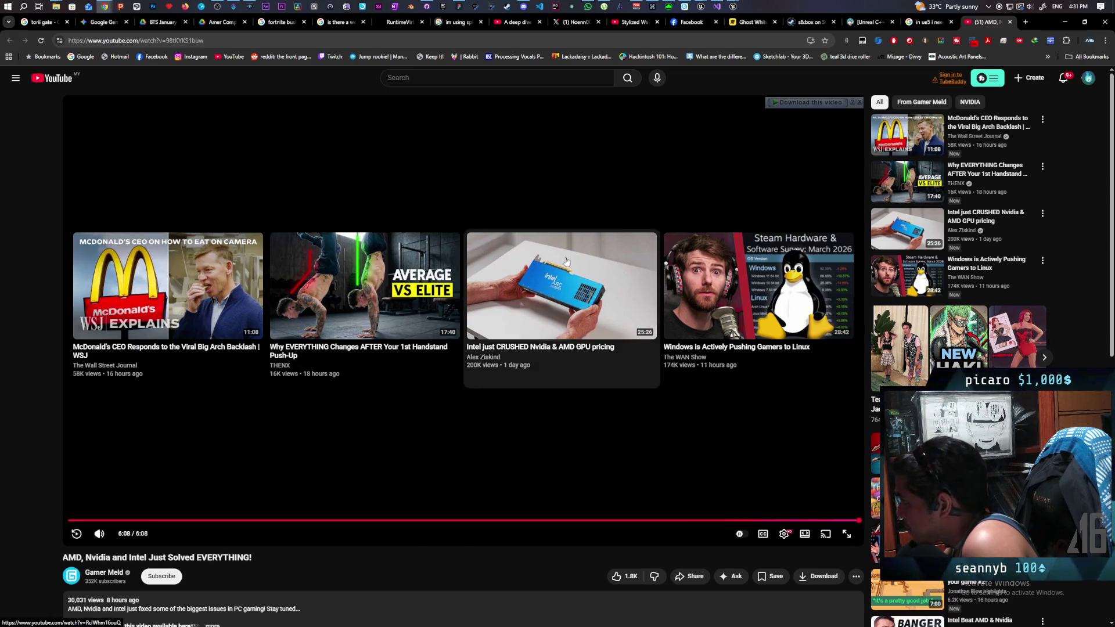
# - Close the finished YouTube tab to reveal the Google answer on FText length via ToString().Len()
pyautogui.click(1010, 21)
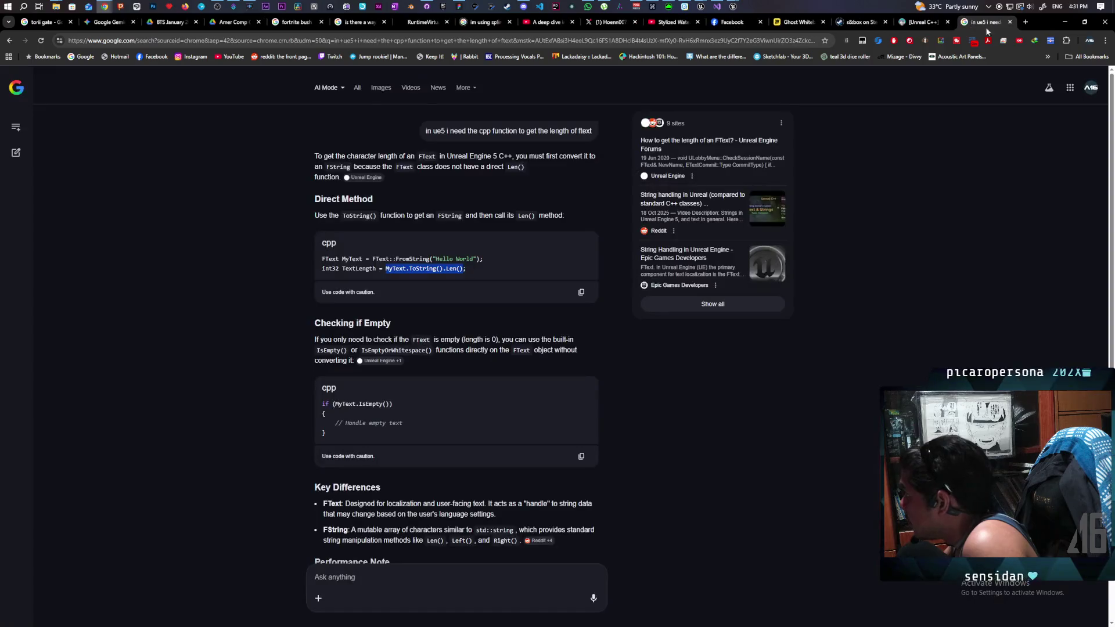
# - Minimize the Google Search browser and bring up the Paparazi planning board with its eavesdrop to-do list
pyautogui.click(1064, 23)
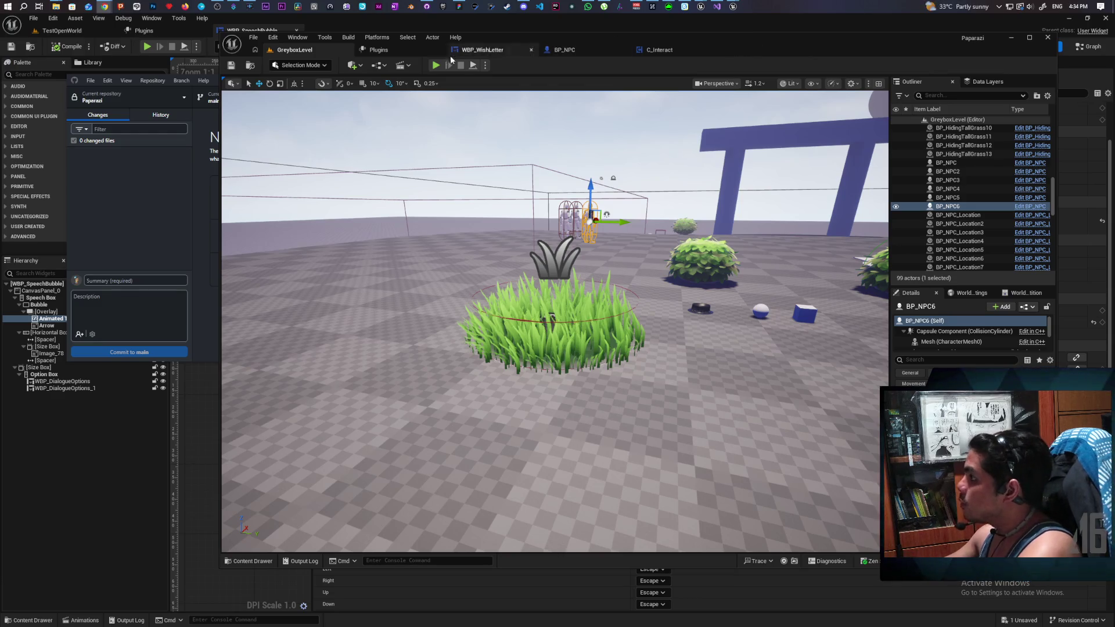
pyautogui.click(457, 6)
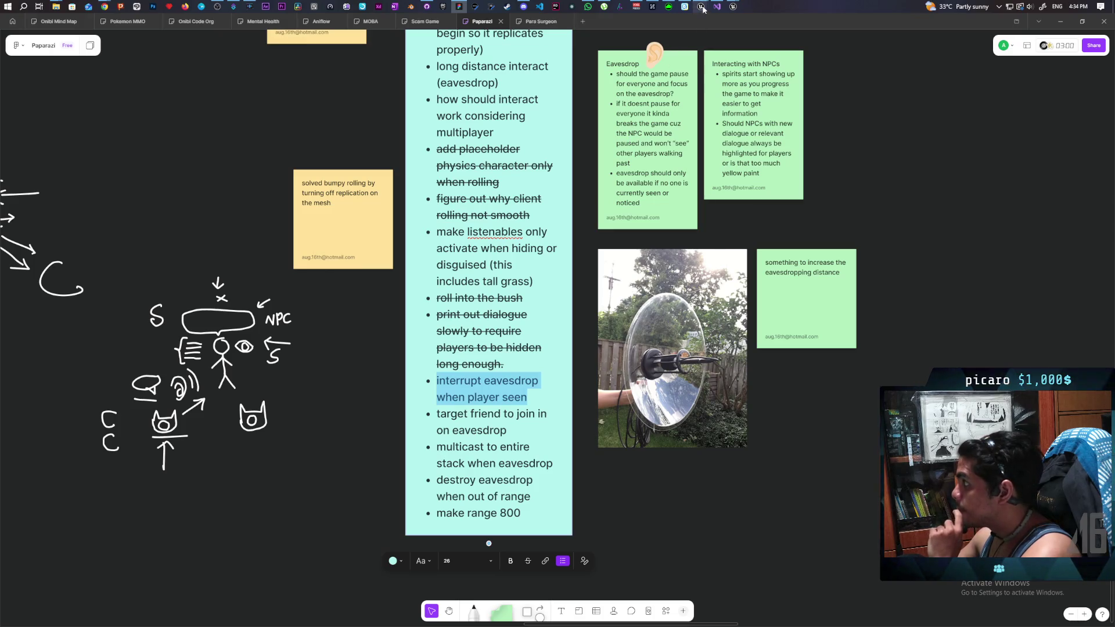
# - Return from FigJam to the Paparazi Unreal Editor showing BP_NPC's event graph
pyautogui.moveTo(703, 7)
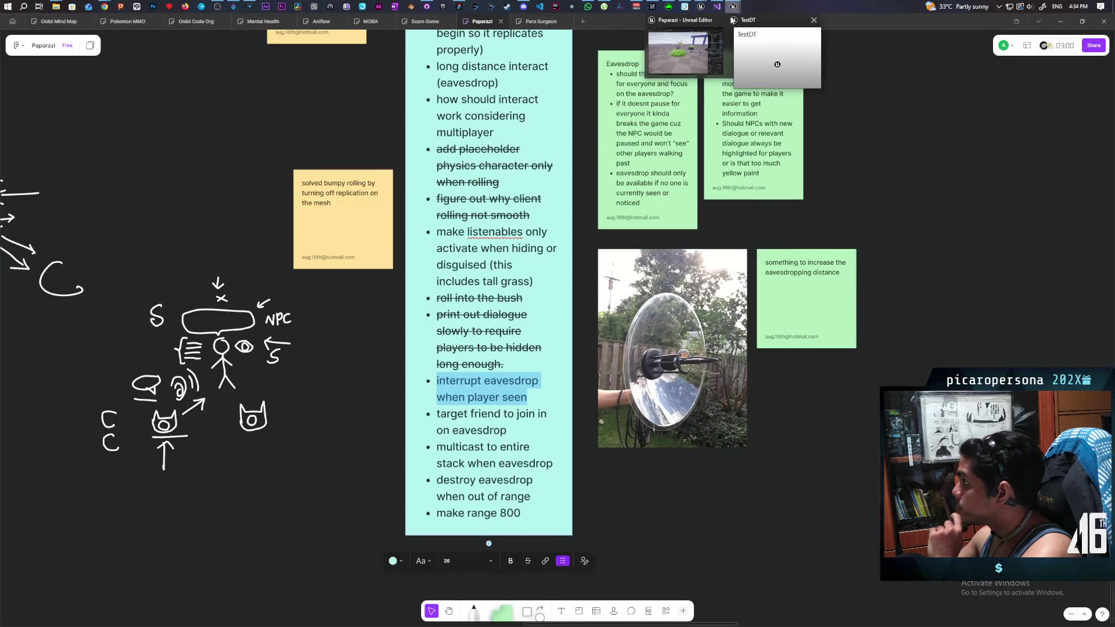
pyautogui.click(682, 52)
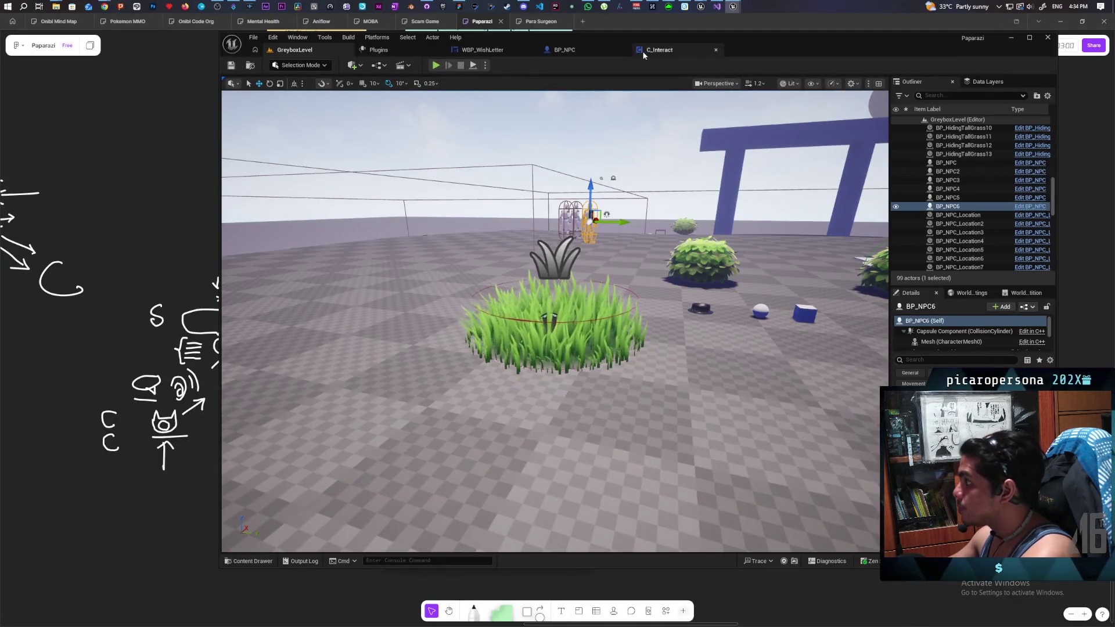
pyautogui.click(564, 49)
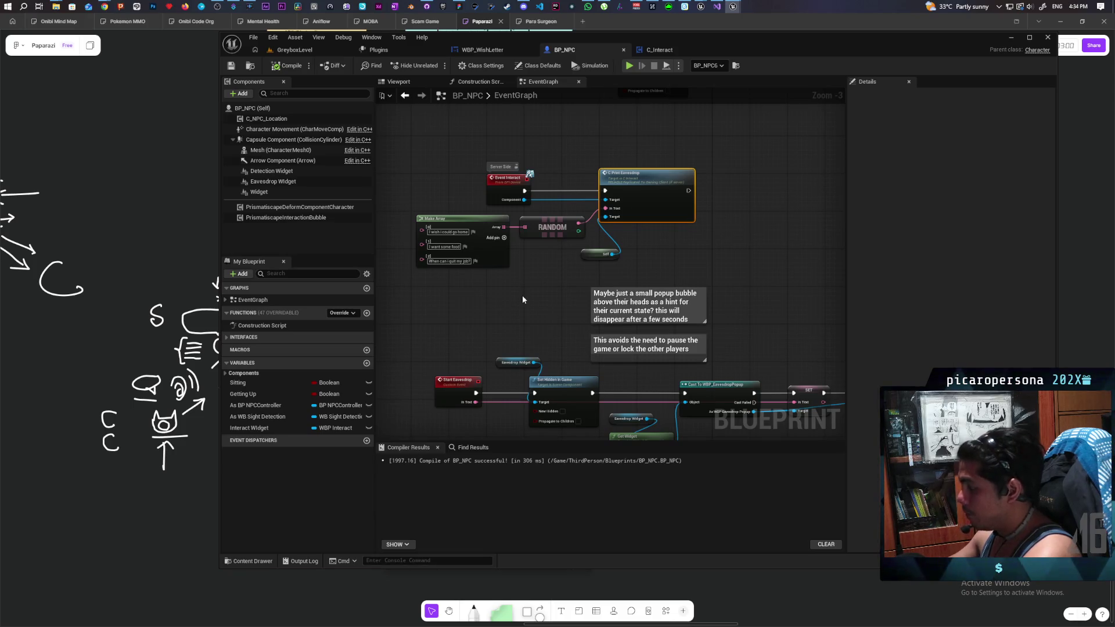
# - Frame the Make Array and Event Set Widget Hidden nodes, then drag a wire from Event Interact's Component pin
pyautogui.scroll(-3, 523, 300)
pyautogui.scroll(6, 527, 303)
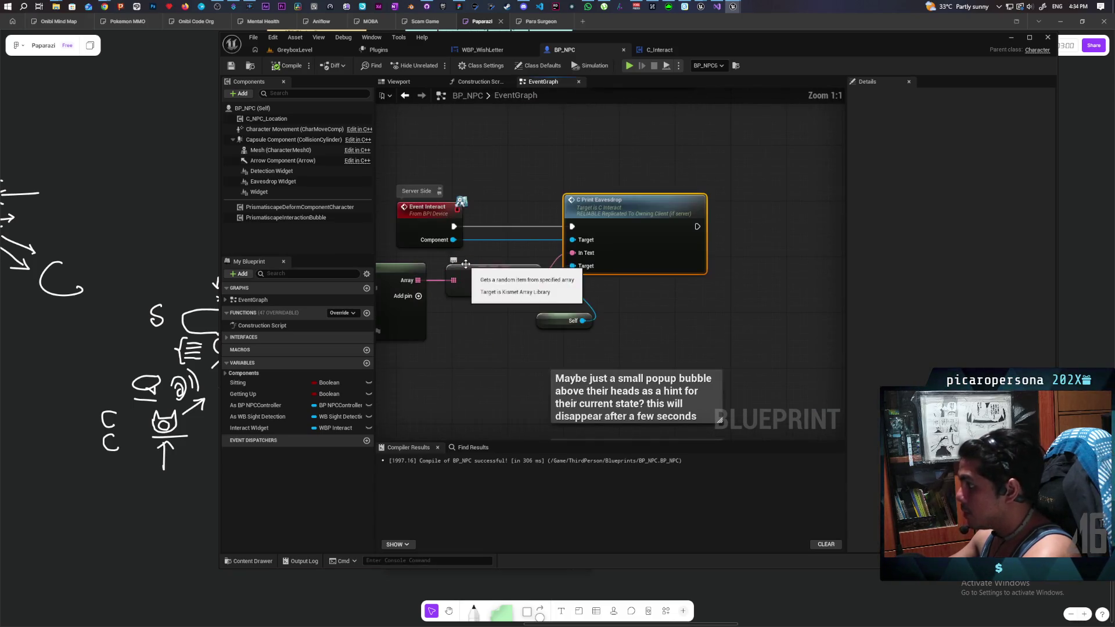
pyautogui.moveTo(525, 323)
pyautogui.mouseDown()
pyautogui.moveTo(567, 286)
pyautogui.moveTo(600, 281)
pyautogui.moveTo(540, 284)
pyautogui.moveTo(503, 150)
pyautogui.moveTo(504, 241)
pyautogui.moveTo(492, 209)
pyautogui.mouseUp()
pyautogui.scroll(-3, 553, 278)
pyautogui.scroll(-1, 504, 240)
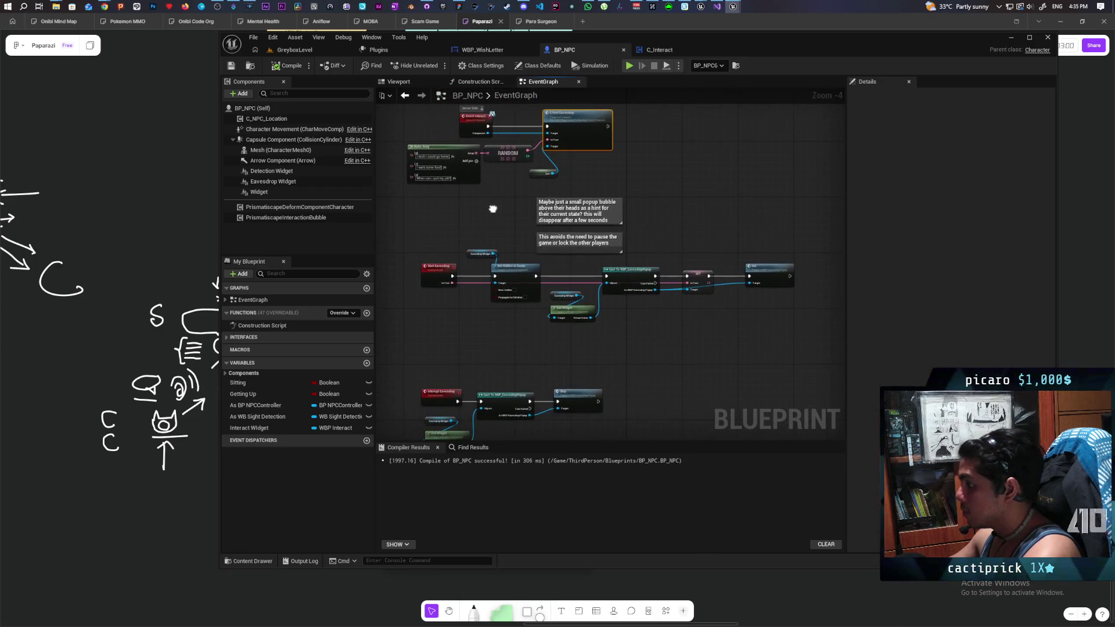
pyautogui.scroll(1, 445, 309)
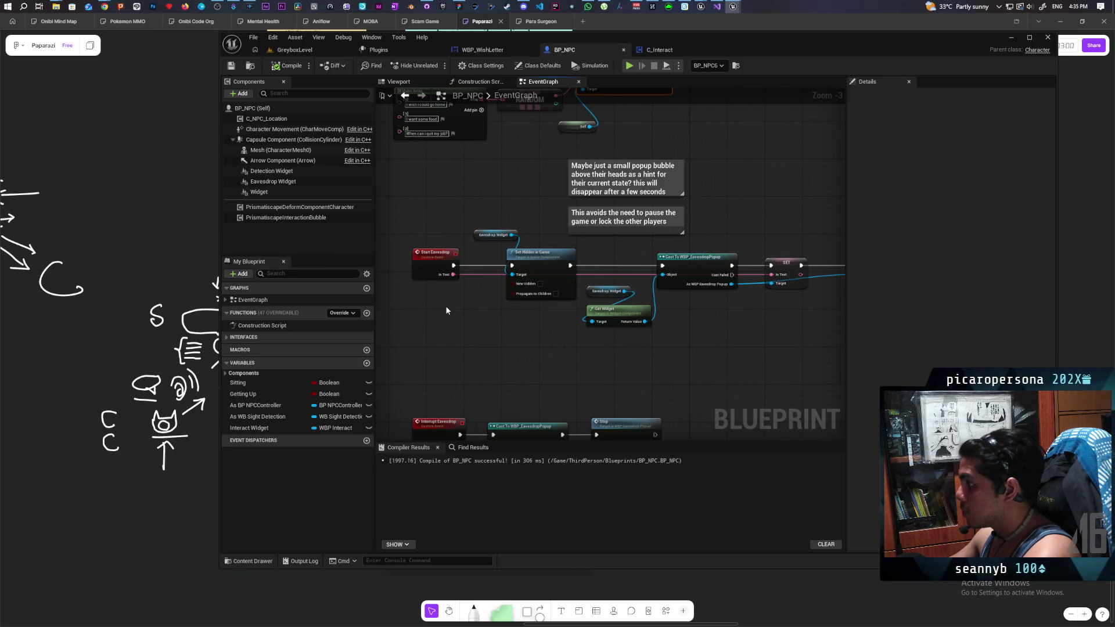
pyautogui.scroll(-1, 446, 310)
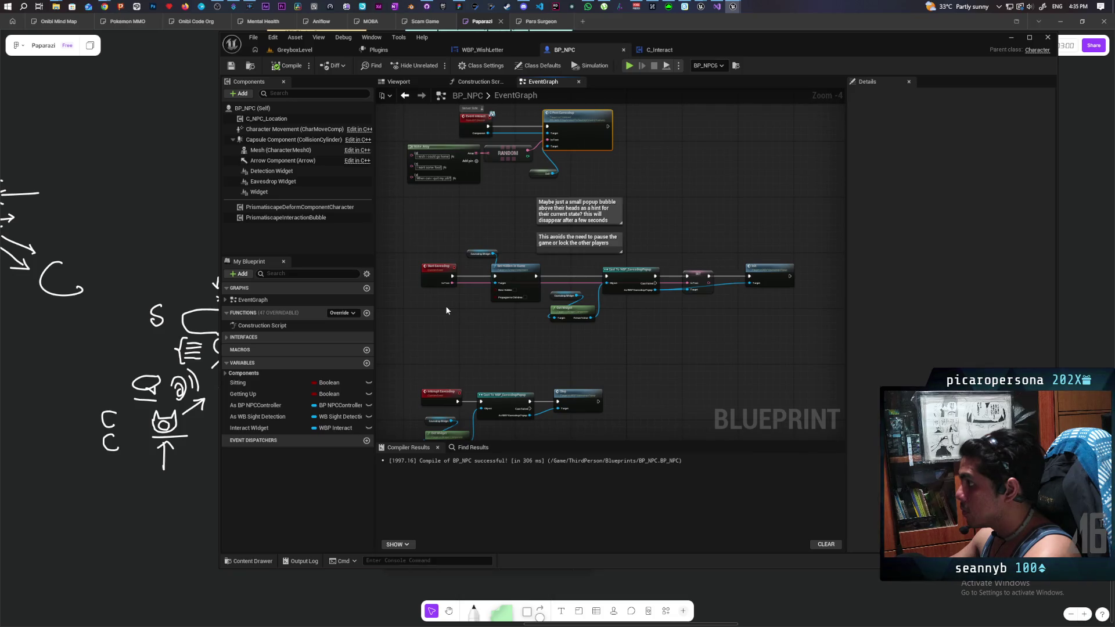
pyautogui.moveTo(453, 322)
pyautogui.mouseDown()
pyautogui.moveTo(456, 252)
pyautogui.moveTo(448, 339)
pyautogui.moveTo(460, 353)
pyautogui.moveTo(500, 357)
pyautogui.mouseUp()
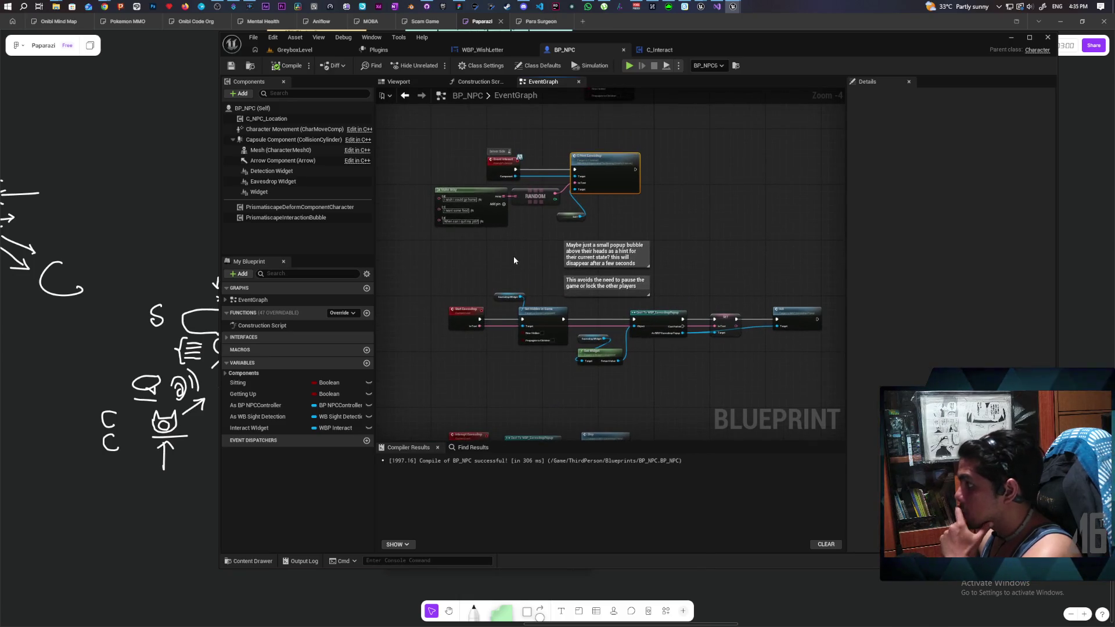
pyautogui.scroll(1, 513, 256)
pyautogui.moveTo(513, 256); pyautogui.dragTo(492, 432)
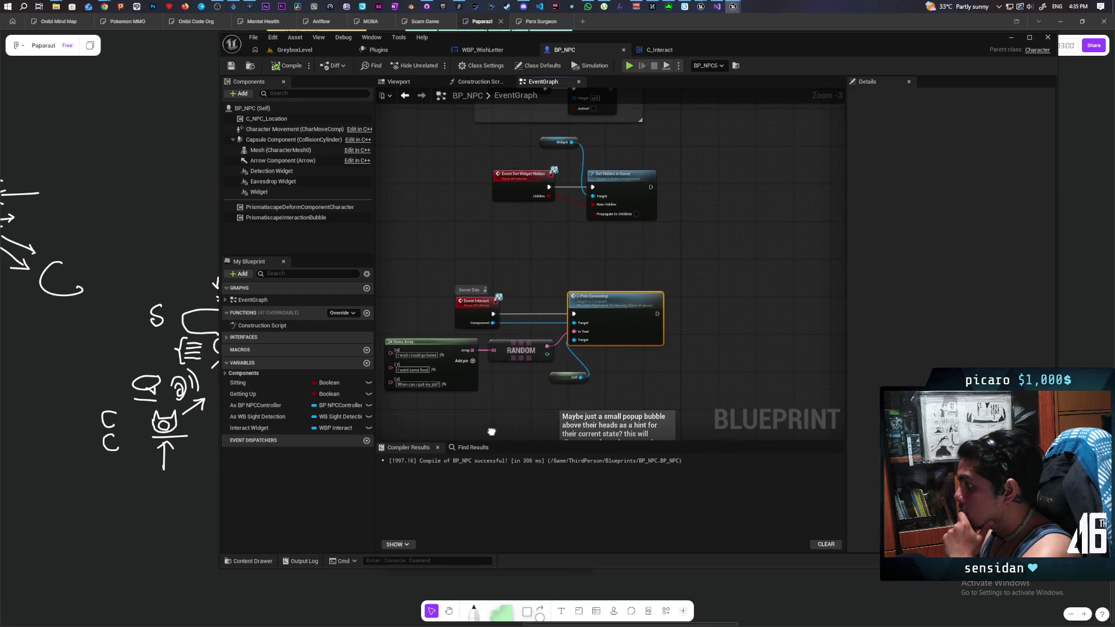
pyautogui.moveTo(491, 432); pyautogui.dragTo(487, 417)
pyautogui.scroll(1, 487, 410)
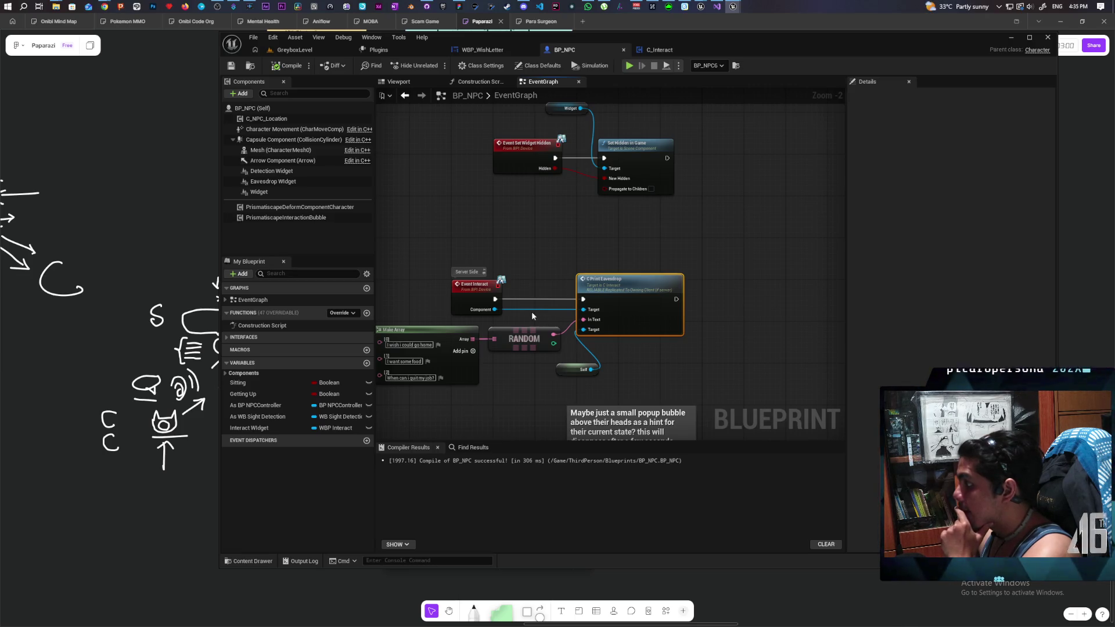
pyautogui.moveTo(494, 309); pyautogui.dragTo(683, 362)
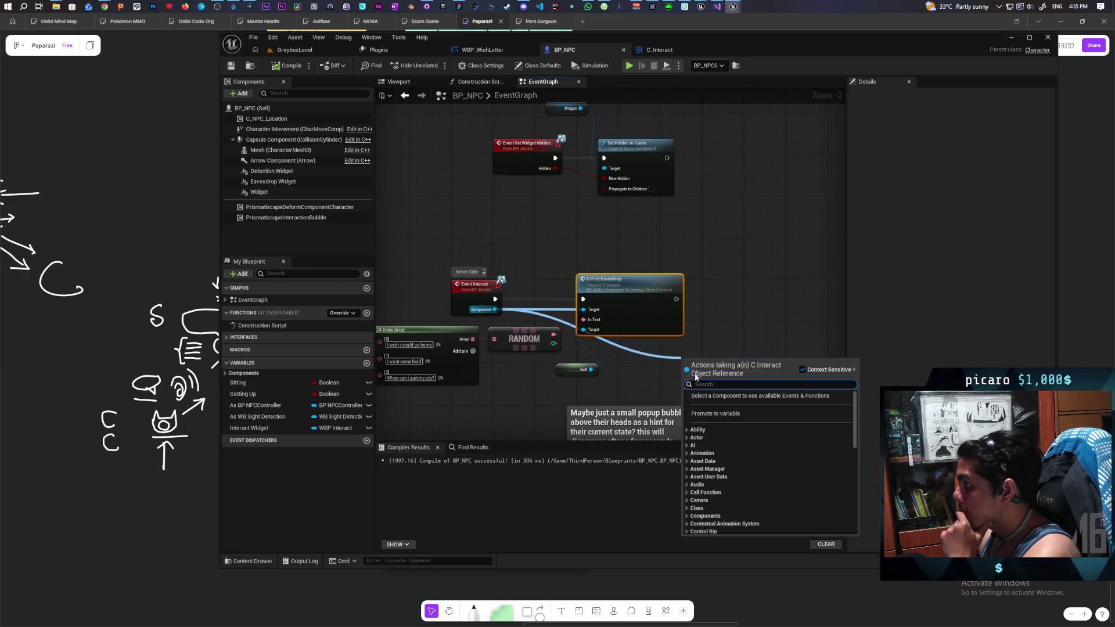
# - Promote Event Interact's Component output to a variable named Listener, then undo it
pyautogui.click(724, 414)
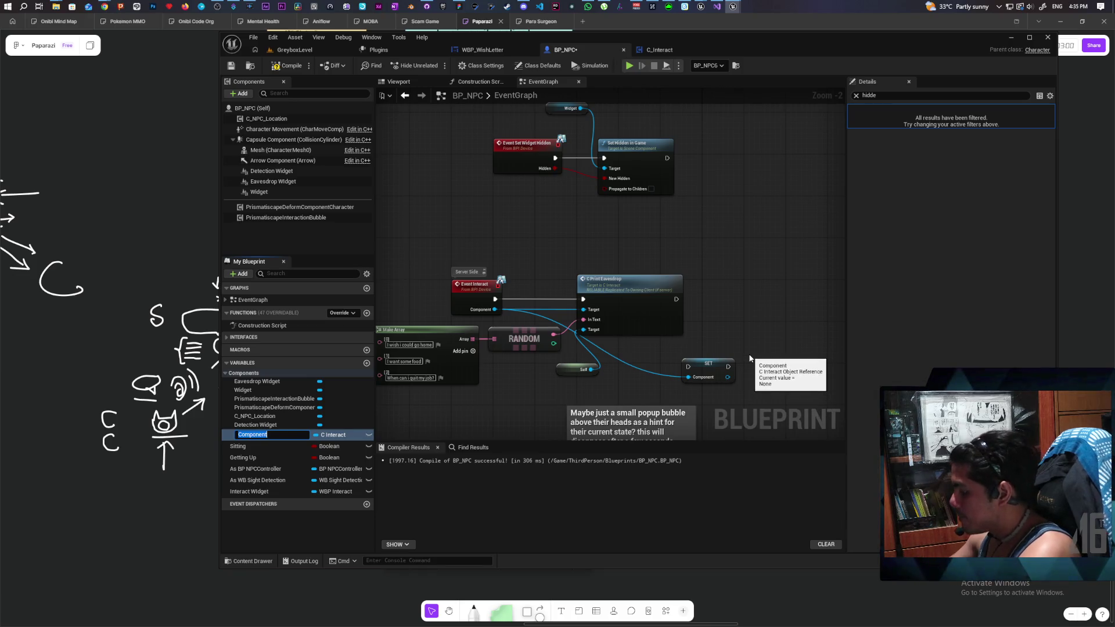
pyautogui.write('Listener')
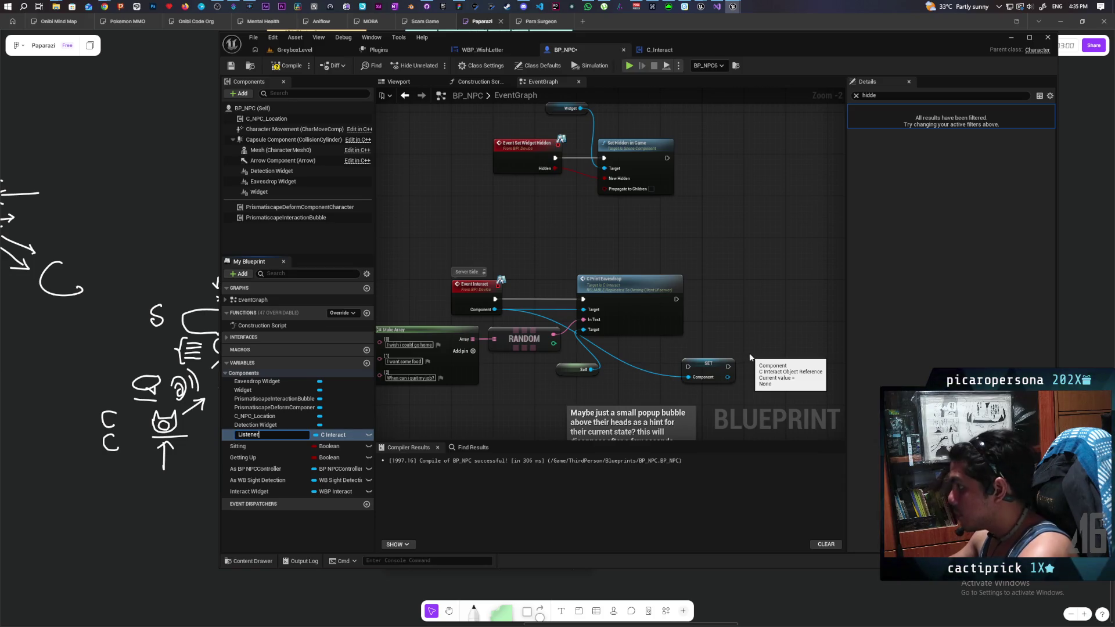
pyautogui.press('Return')
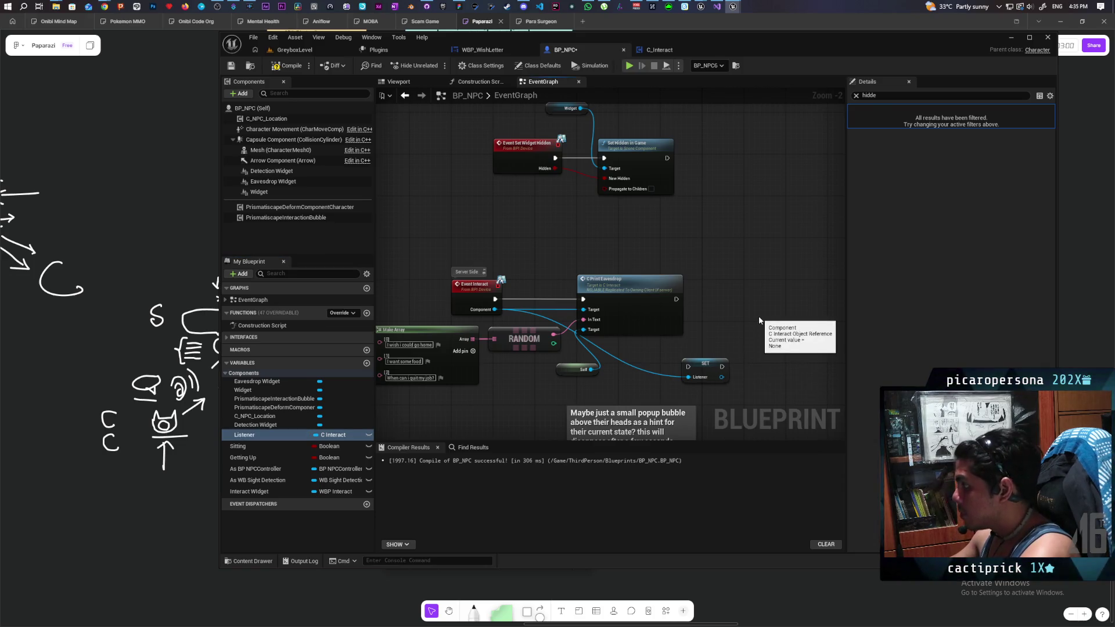
pyautogui.moveTo(492, 279)
pyautogui.mouseDown()
pyautogui.moveTo(413, 248)
pyautogui.moveTo(460, 235)
pyautogui.mouseUp()
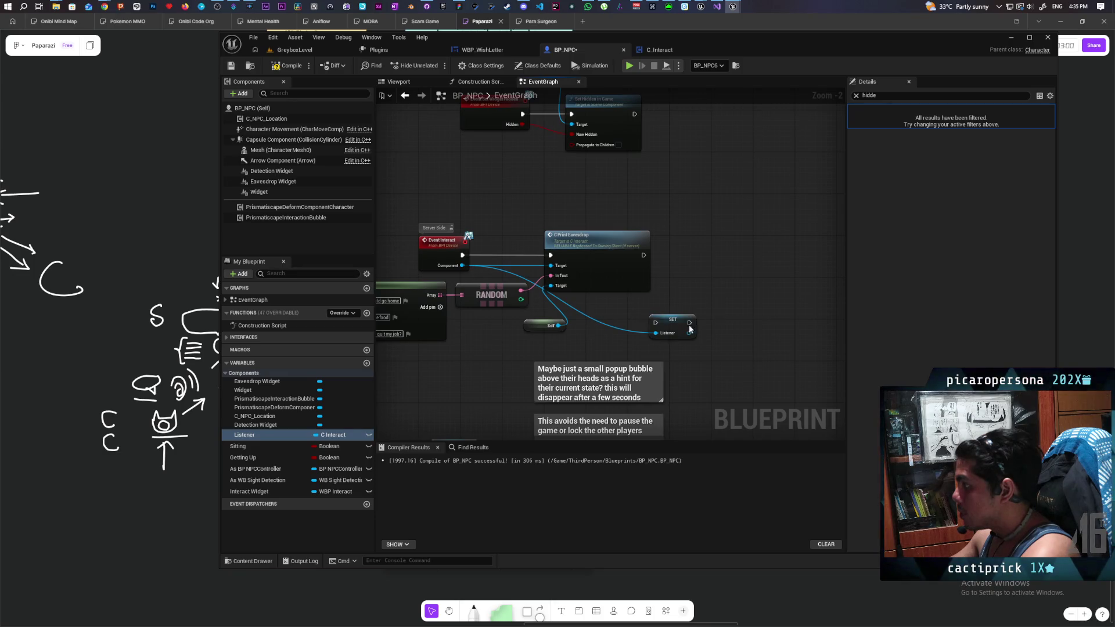
pyautogui.click(656, 336)
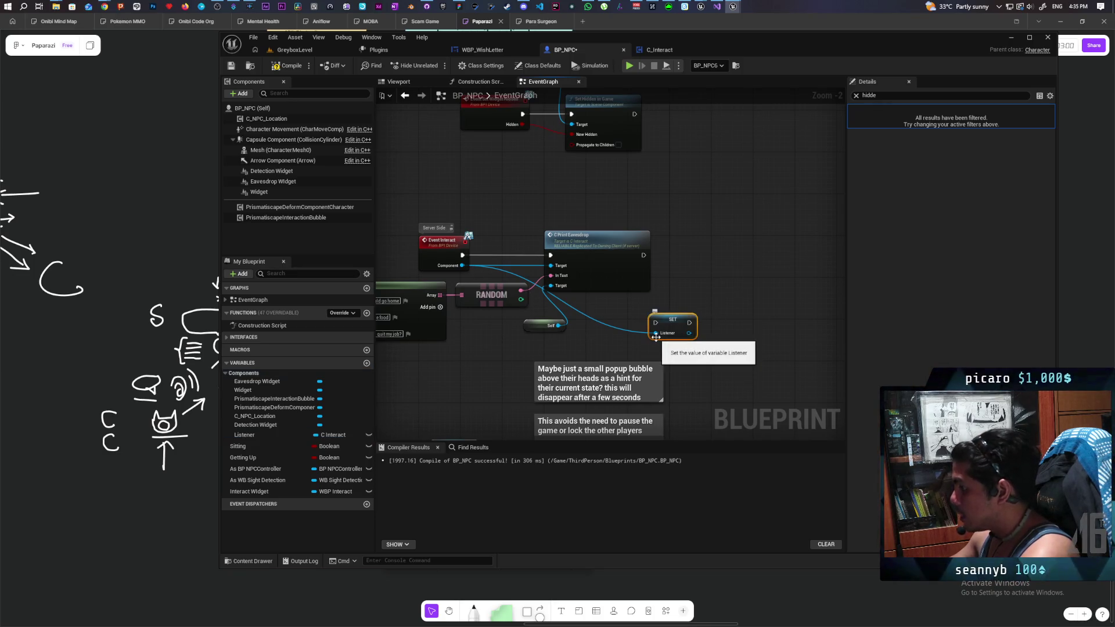
pyautogui.click(710, 285)
pyautogui.scroll(1, 709, 286)
pyautogui.hotkey('ctrl', 'z')
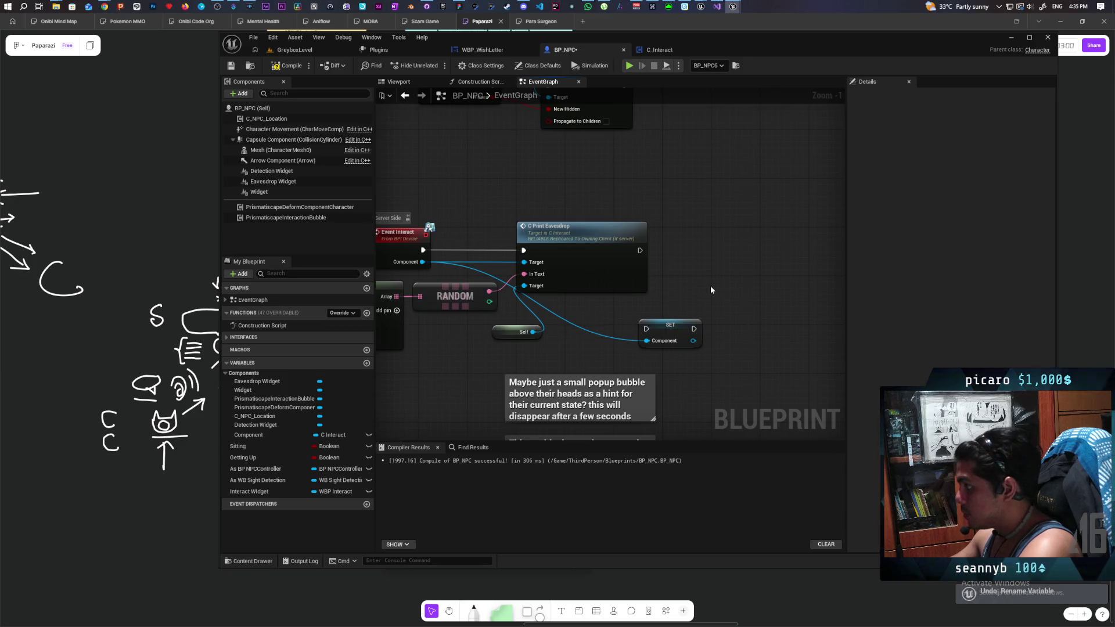
# - Cast Component with an As BP Third Person Character node and promote the result to a variable
pyautogui.moveTo(422, 262); pyautogui.dragTo(576, 325)
pyautogui.write('as')
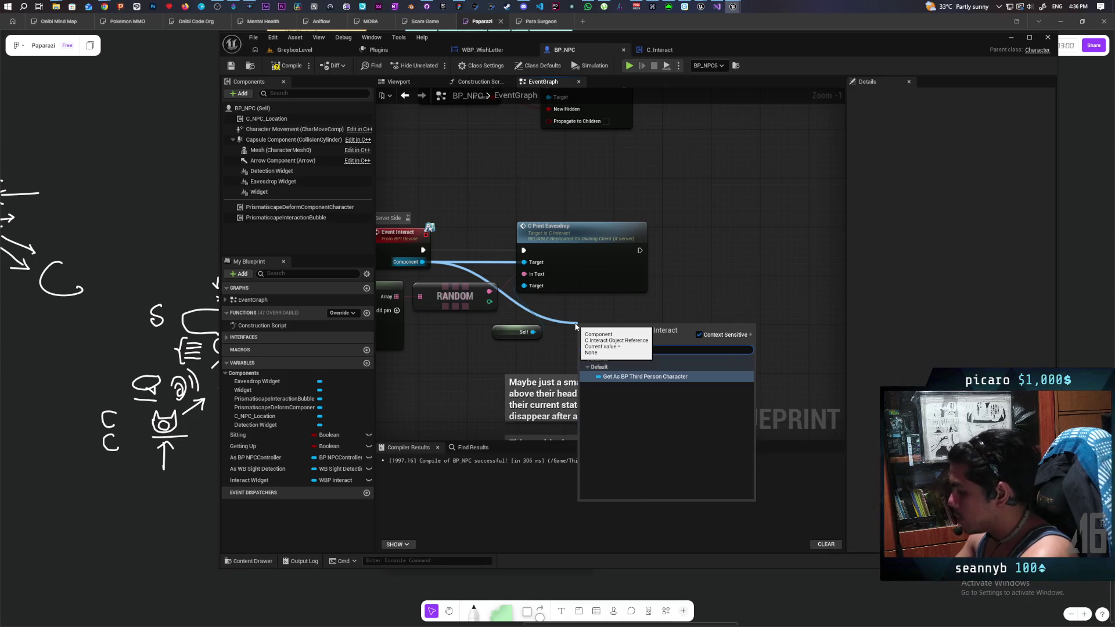
pyautogui.press('Return')
pyautogui.moveTo(692, 326); pyautogui.dragTo(722, 267)
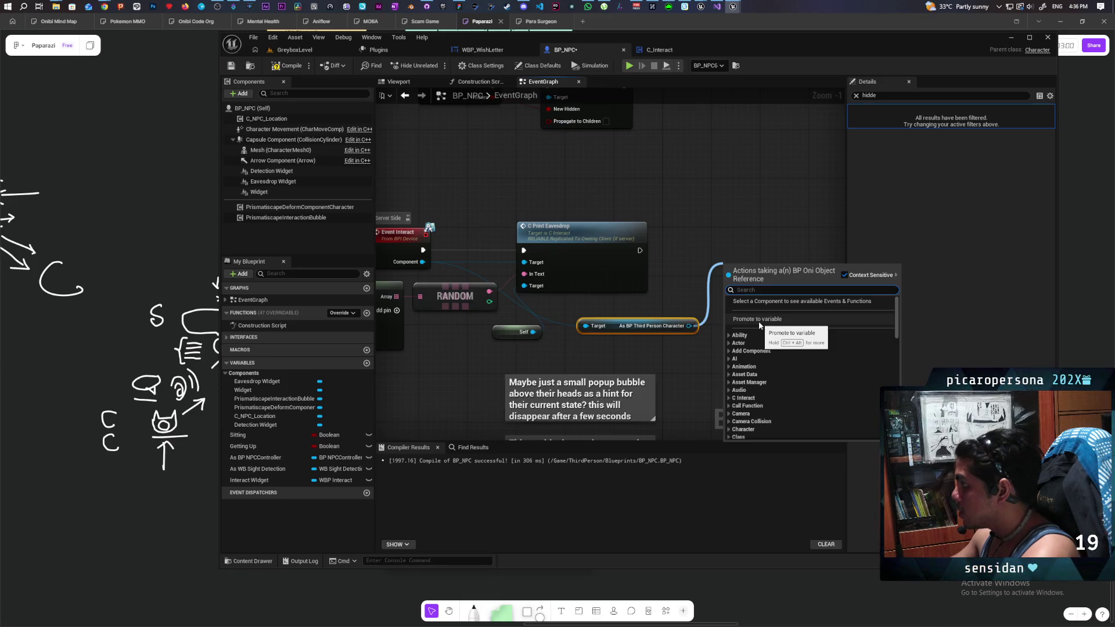
pyautogui.click(758, 320)
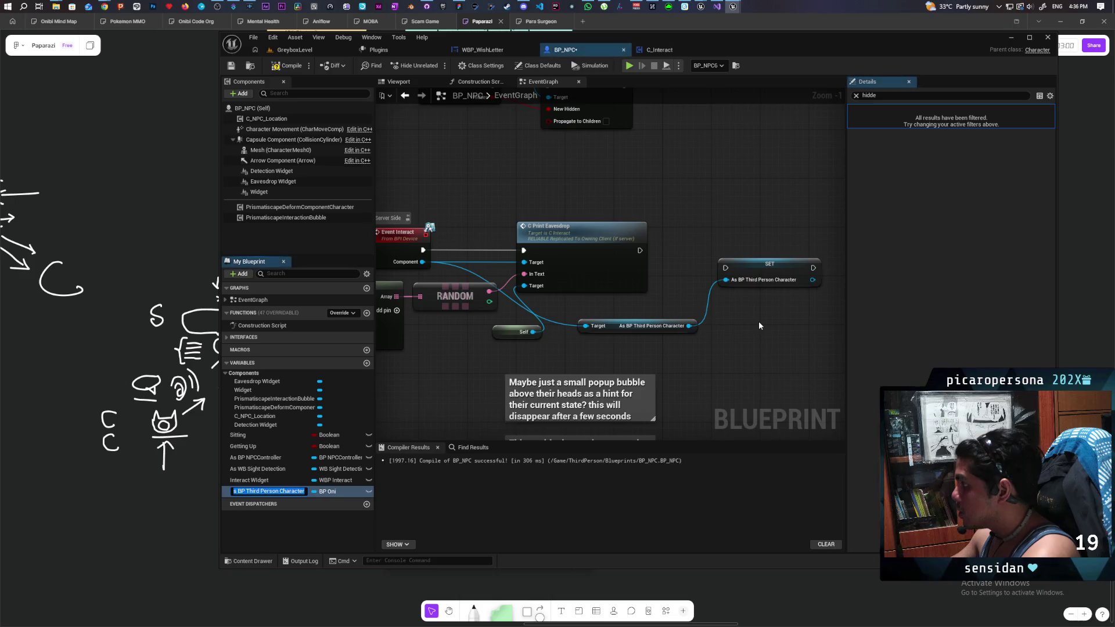
# - Name the promoted cast-result variable Listeners
pyautogui.write('Listener')
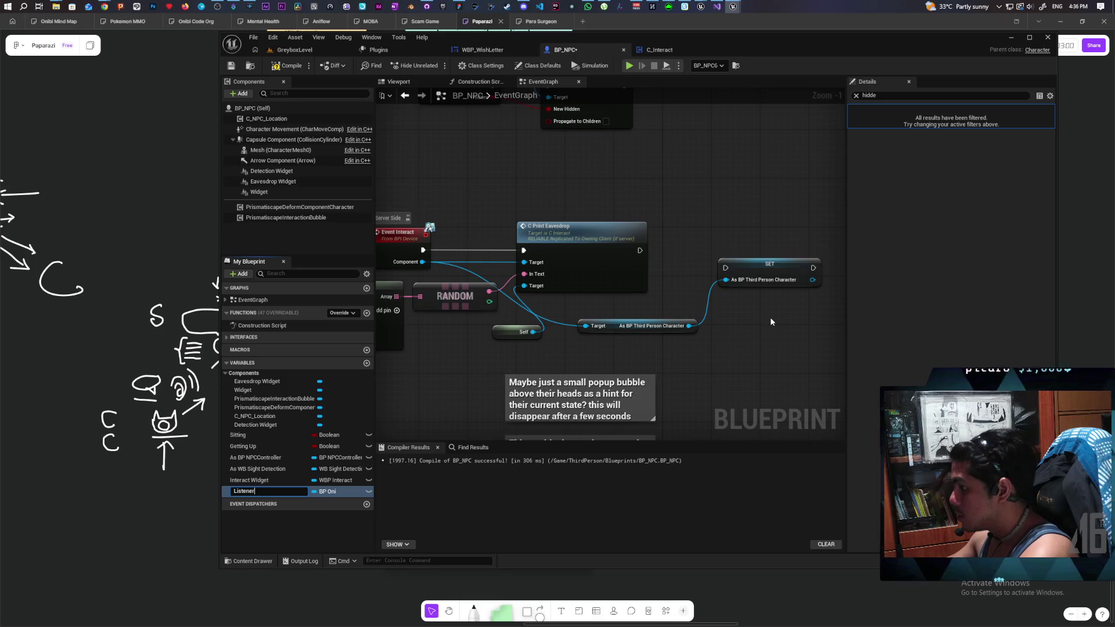
pyautogui.write('s')
pyautogui.press('Return')
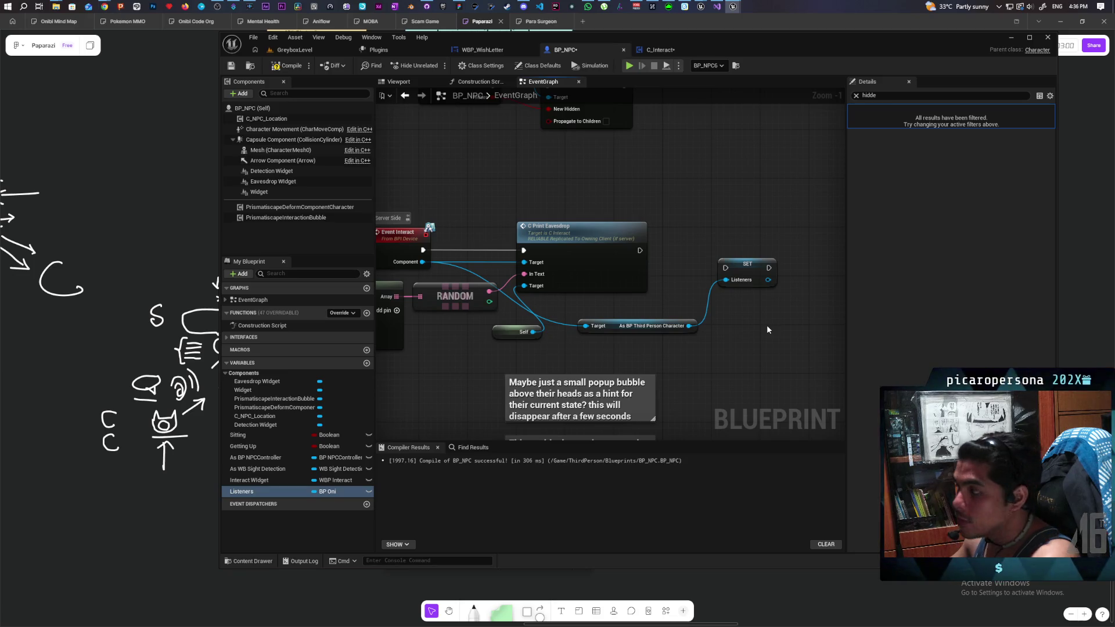
pyautogui.moveTo(586, 227); pyautogui.dragTo(789, 203)
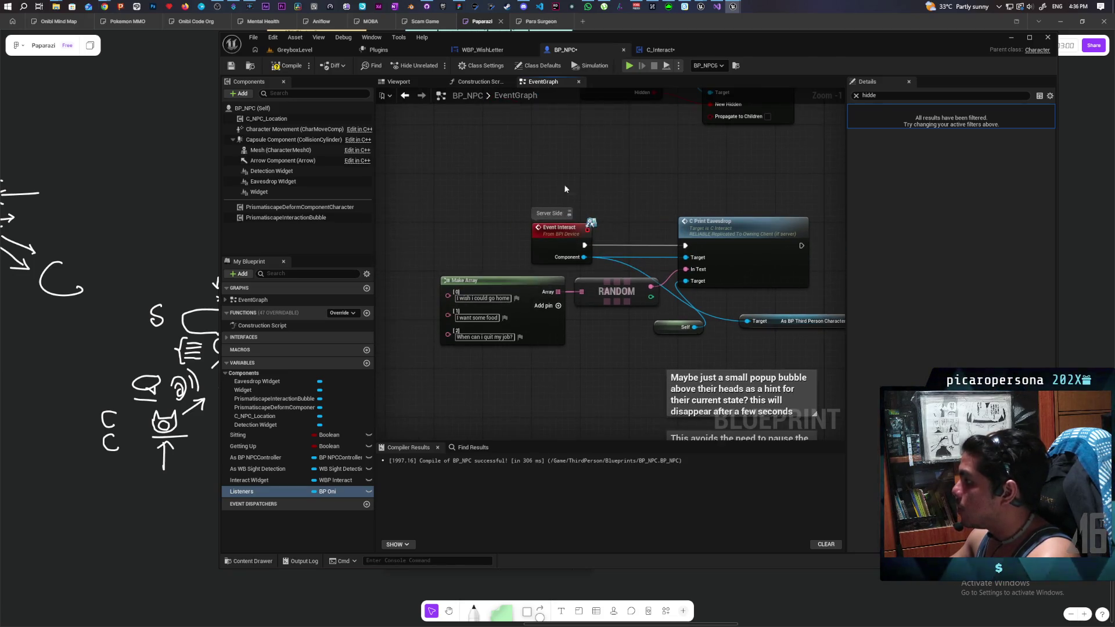
pyautogui.scroll(-2, 545, 190)
# - Delete the SET Listeners node, leaving the cast output unwired, then switch to Visual Studio
pyautogui.moveTo(462, 186); pyautogui.dragTo(761, 302)
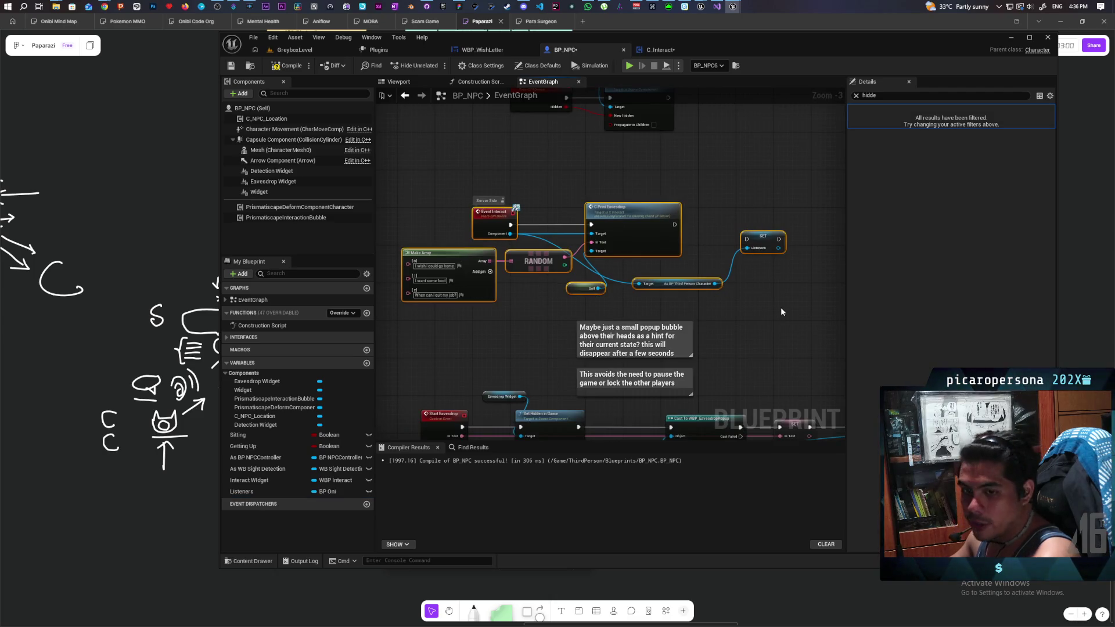
pyautogui.scroll(2, 781, 307)
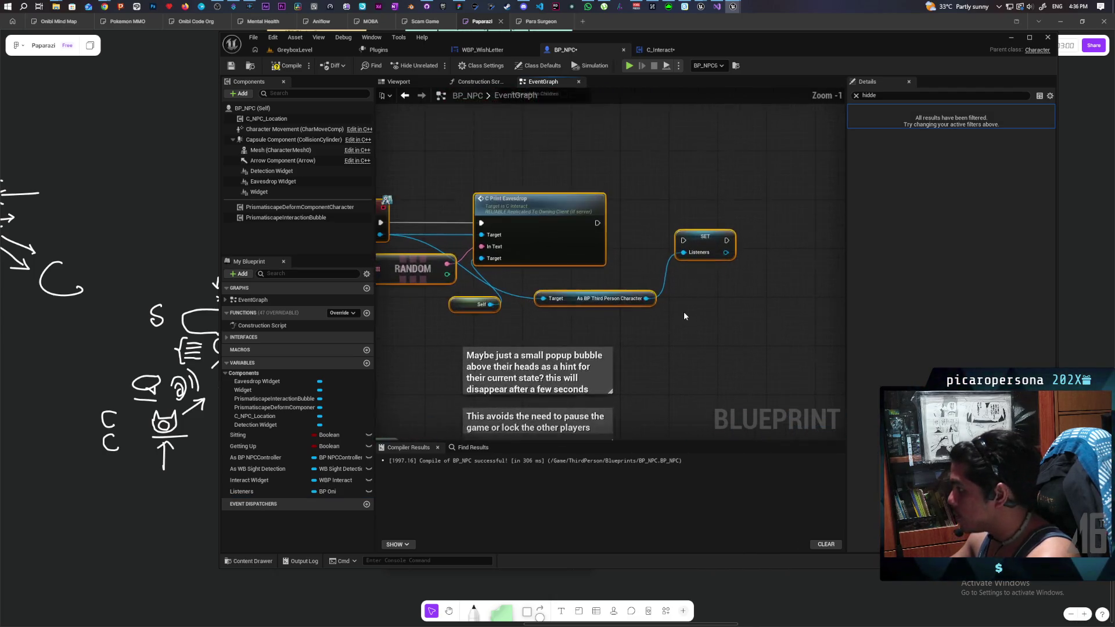
pyautogui.scroll(-2, 683, 314)
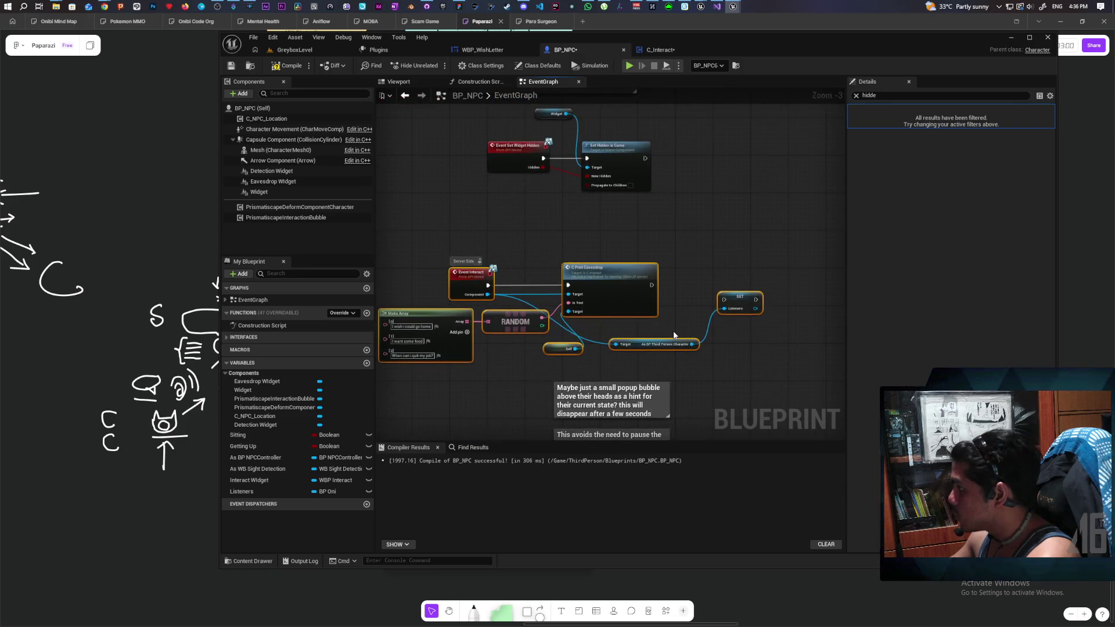
pyautogui.scroll(2, 674, 335)
pyautogui.click(688, 359)
pyautogui.click(722, 313)
pyautogui.press('Delete')
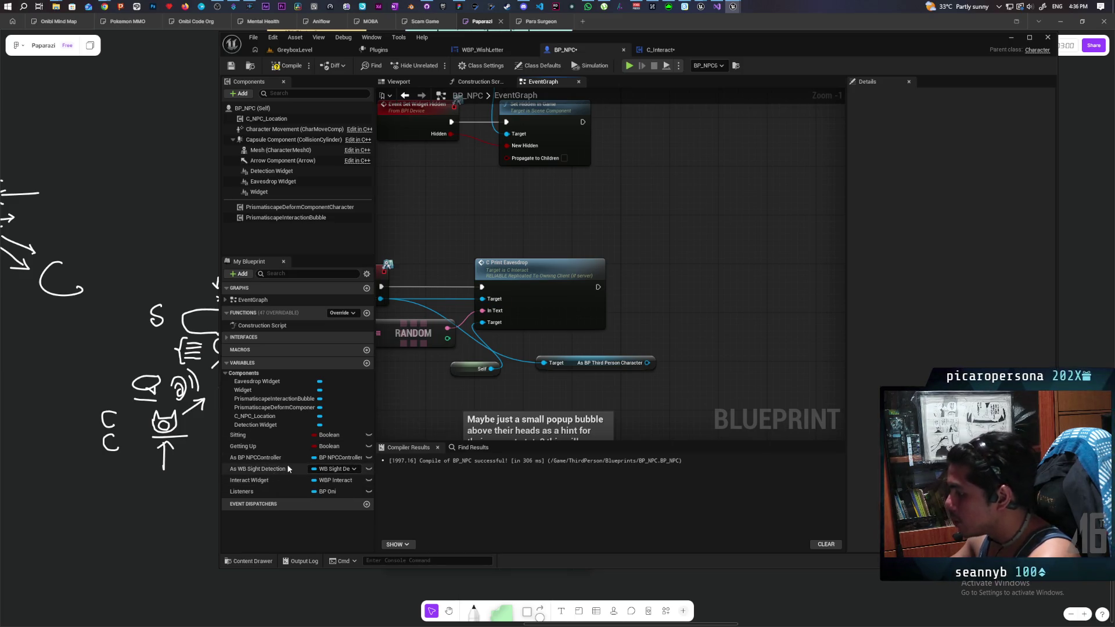
pyautogui.click(717, 9)
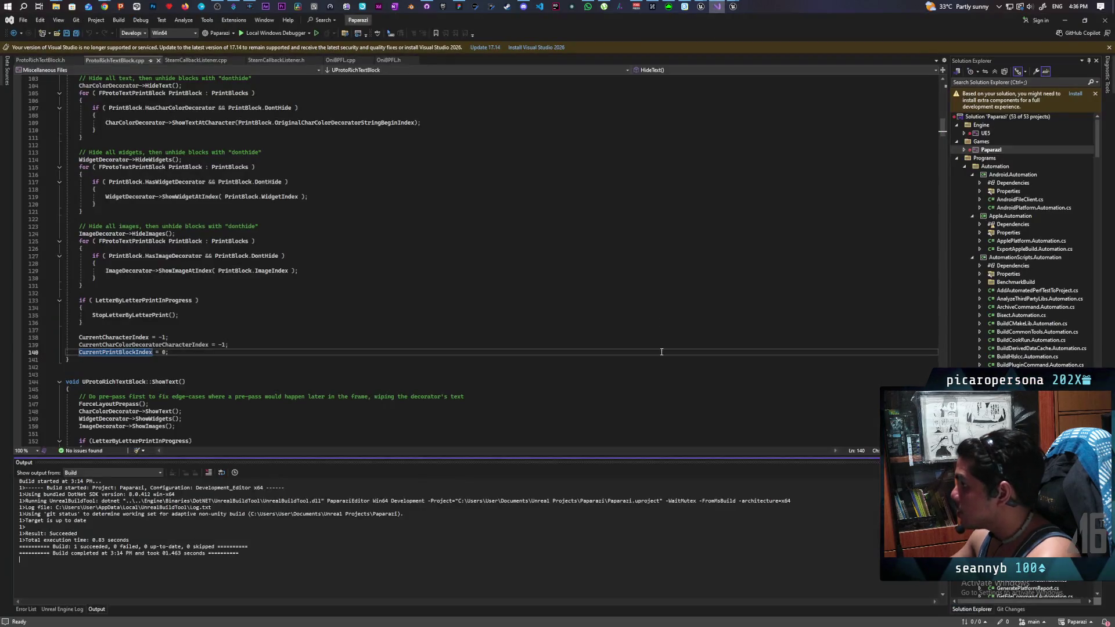
# - Switch from Visual Studio back to Unreal Editor's BP_NPC event graph
pyautogui.click(734, 6)
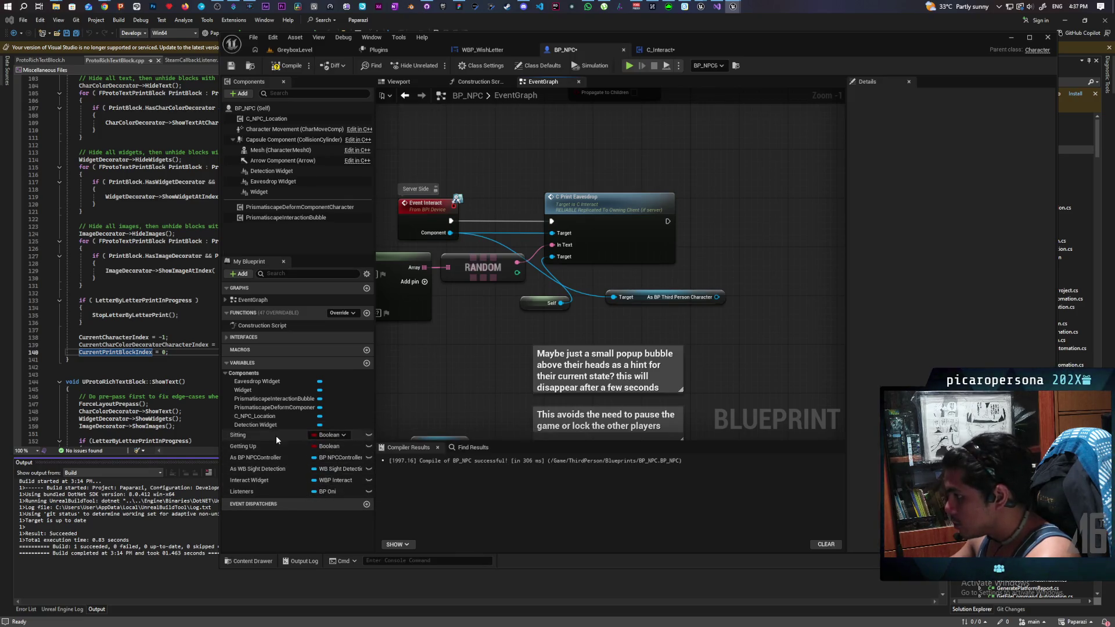
# - Make Listeners an array, Add Unique the cast character to it, and compile BP_NPC
pyautogui.click(313, 491)
pyautogui.moveTo(244, 492); pyautogui.dragTo(674, 164)
pyautogui.moveTo(690, 157); pyautogui.dragTo(699, 193)
pyautogui.write('add un')
pyautogui.press('Return')
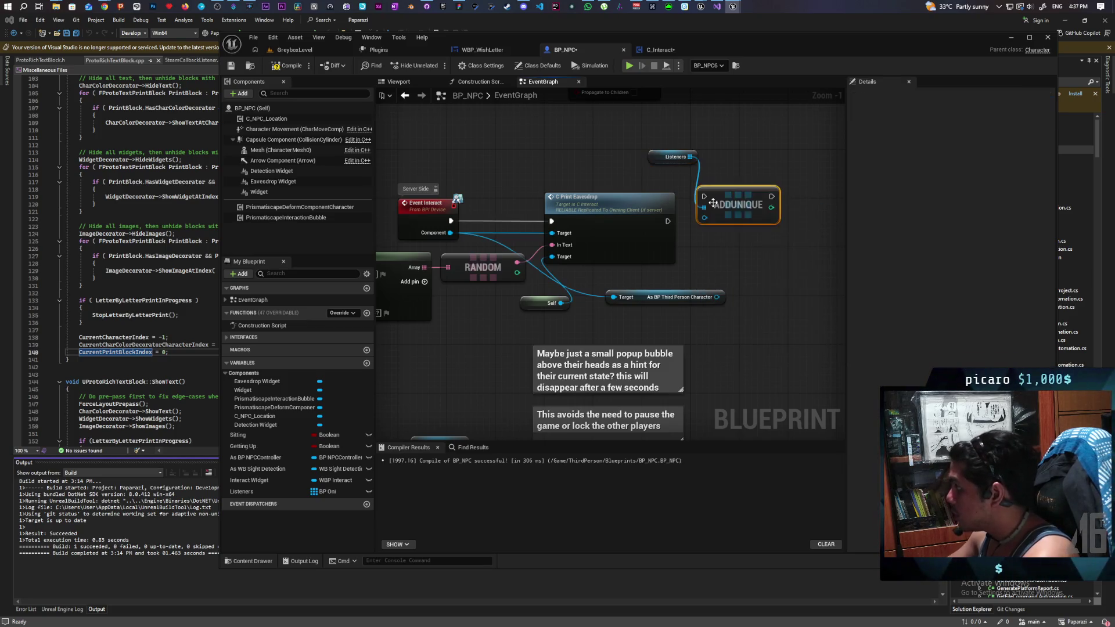
pyautogui.moveTo(717, 296)
pyautogui.mouseDown()
pyautogui.moveTo(703, 196)
pyautogui.moveTo(743, 225)
pyautogui.mouseUp()
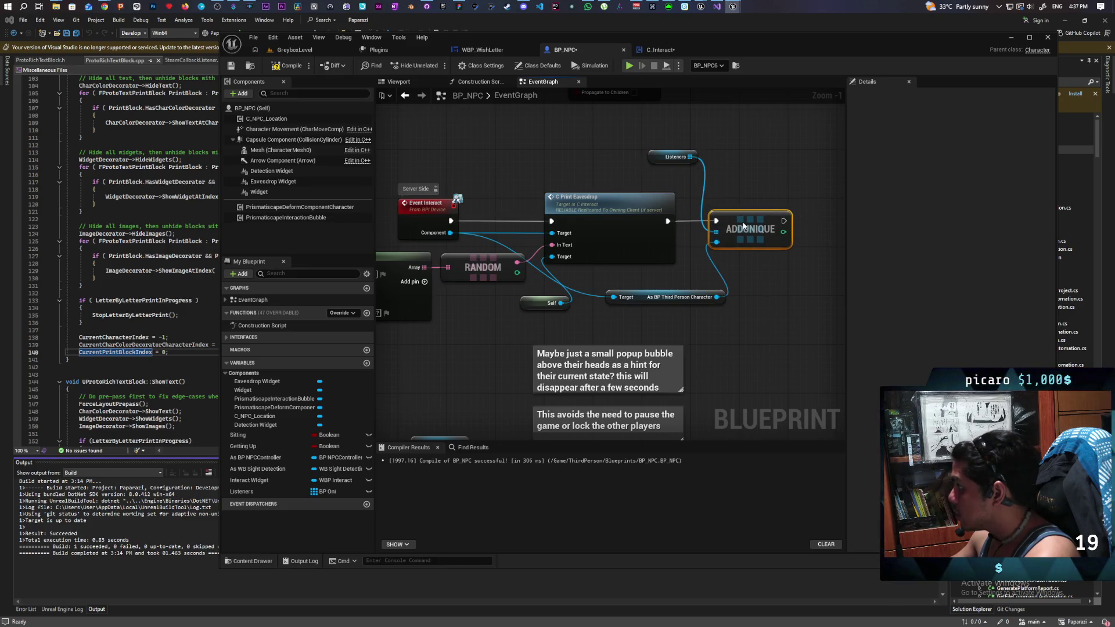
pyautogui.click(284, 66)
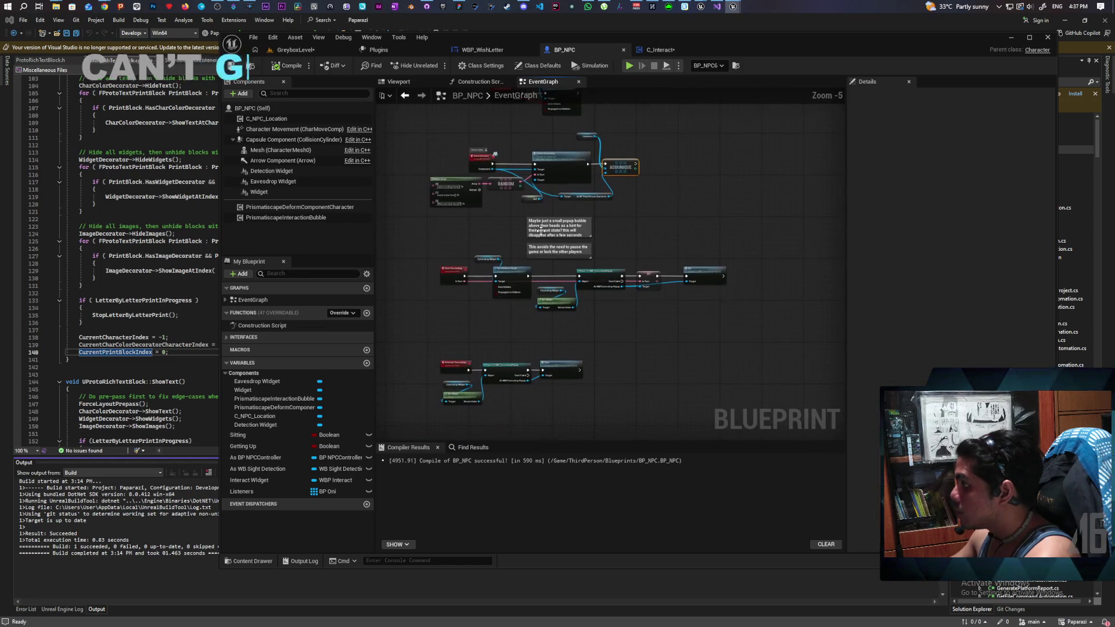
pyautogui.scroll(-2, 511, 325)
pyautogui.moveTo(546, 339); pyautogui.dragTo(399, 270)
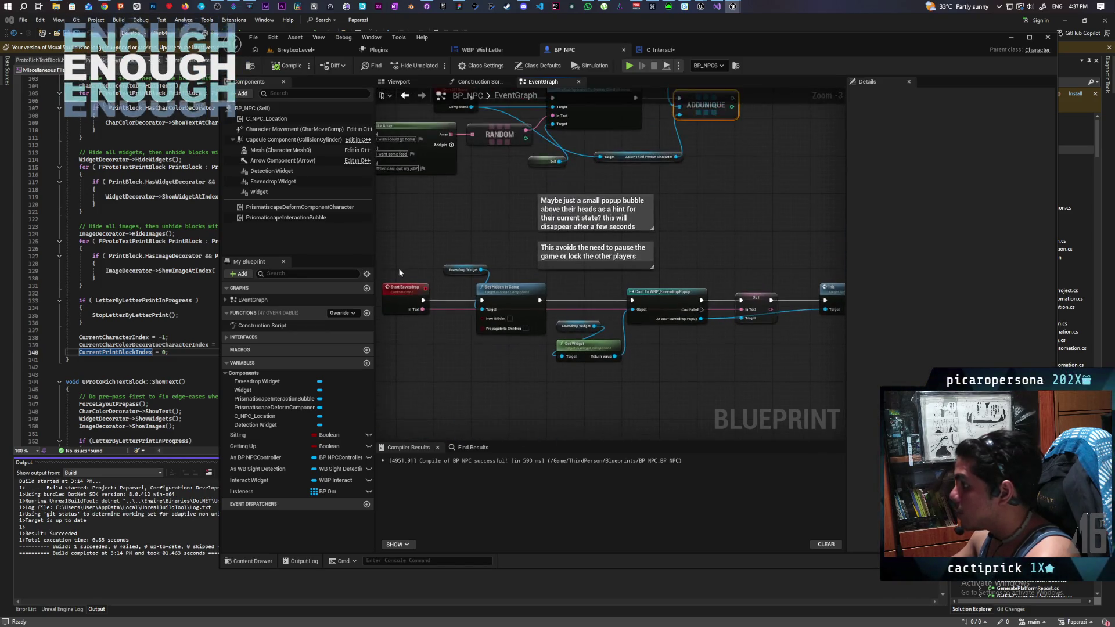
pyautogui.moveTo(477, 348); pyautogui.dragTo(431, 435)
pyautogui.moveTo(713, 135); pyautogui.dragTo(602, 250)
pyautogui.scroll(-1, 657, 261)
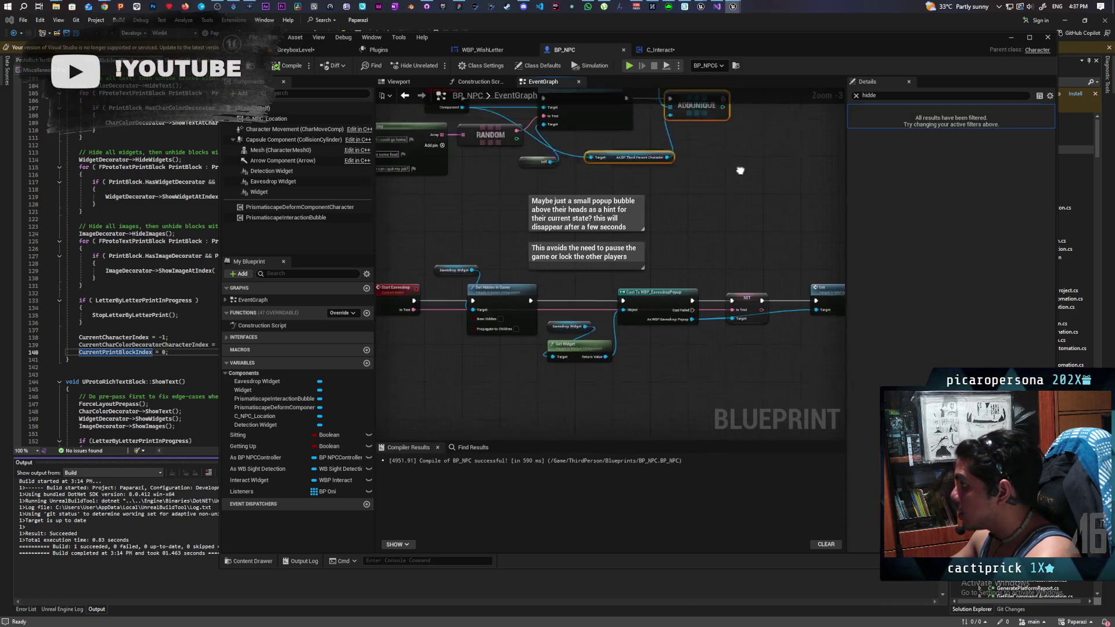
pyautogui.scroll(4, 499, 323)
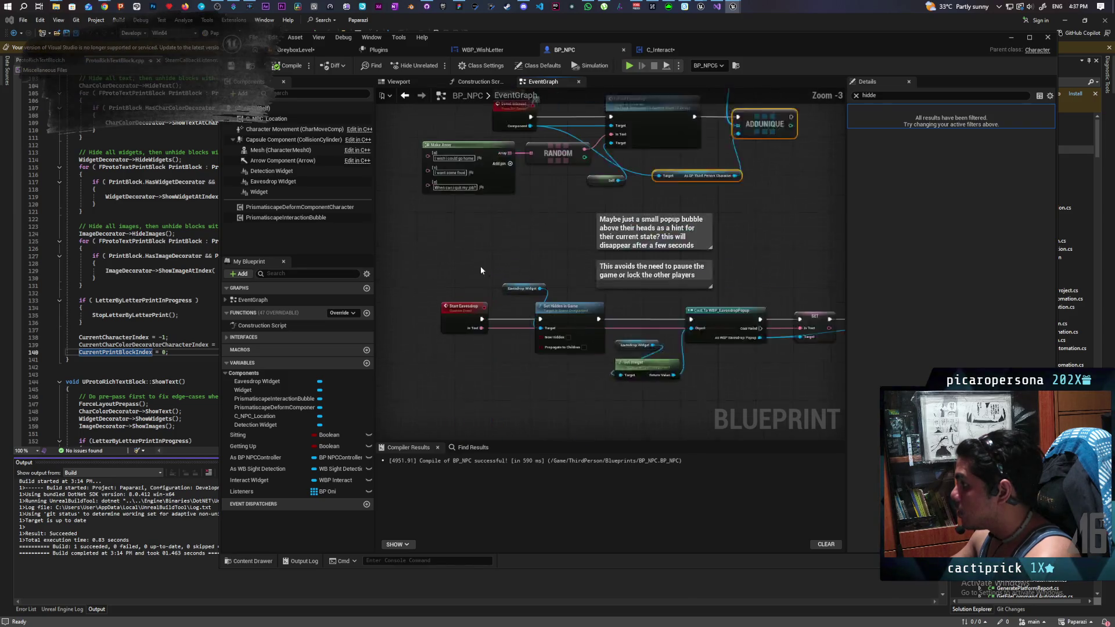
pyautogui.click(453, 332)
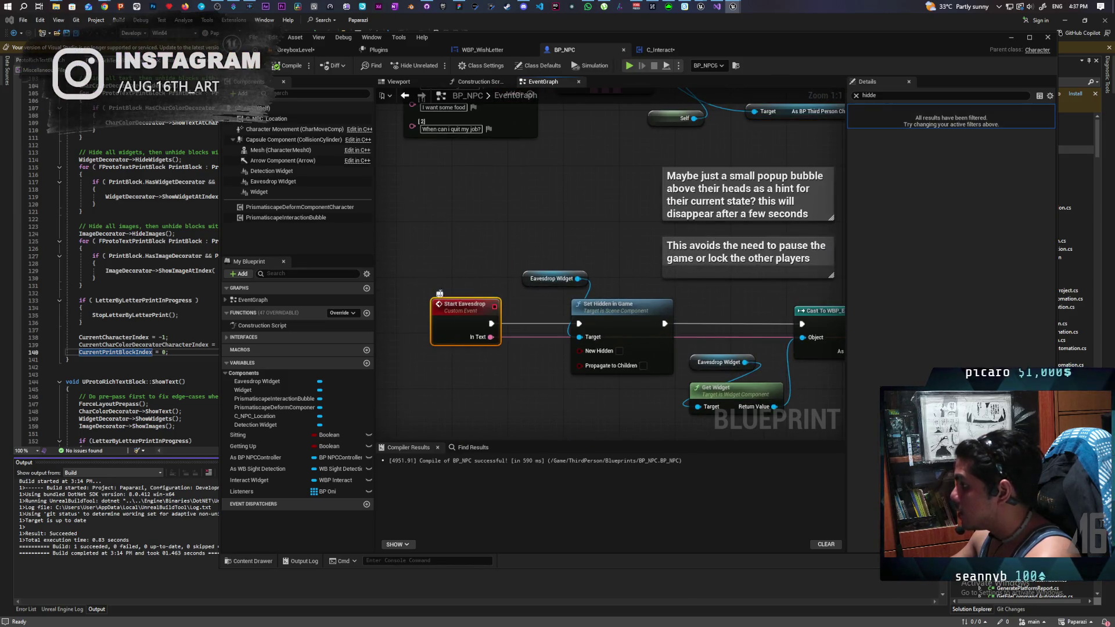
pyautogui.write('Client')
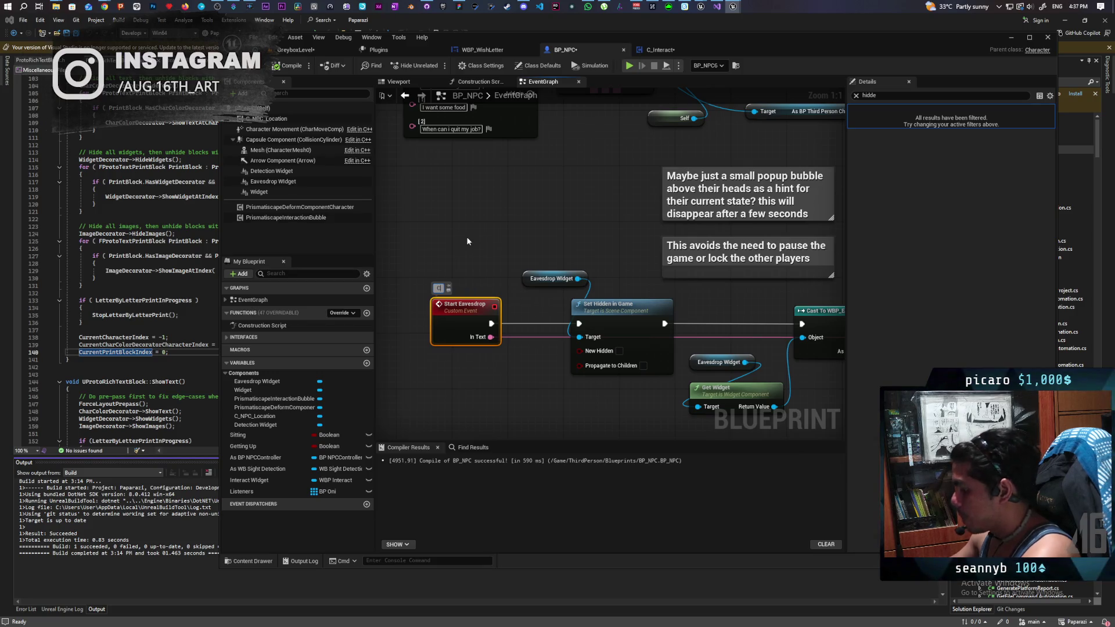
pyautogui.click(466, 236)
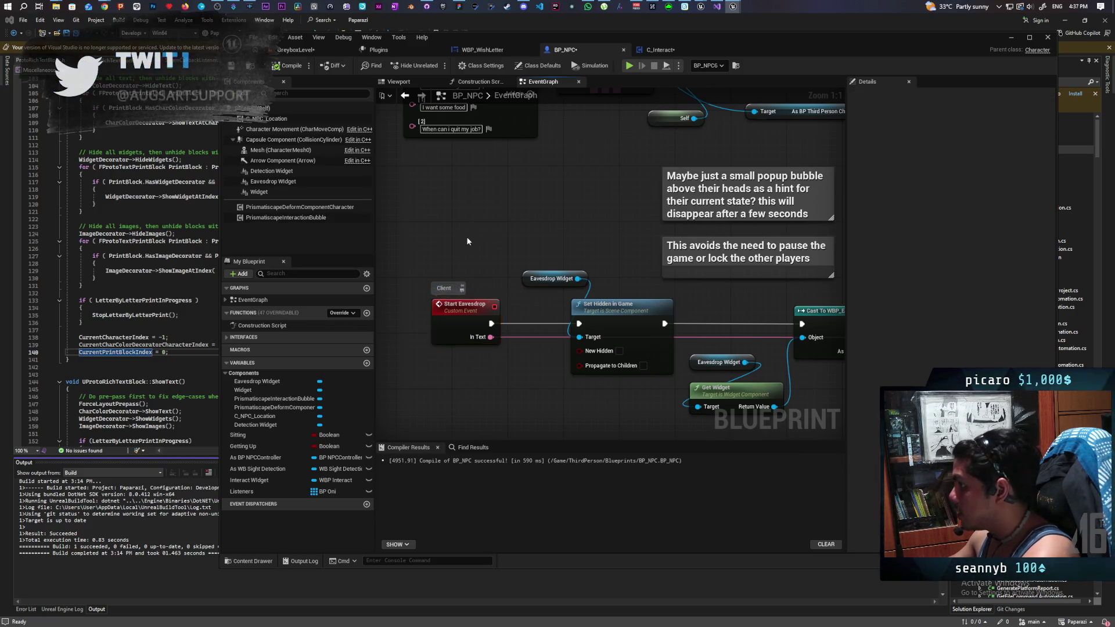
pyautogui.scroll(-3, 549, 221)
pyautogui.scroll(-1, 463, 328)
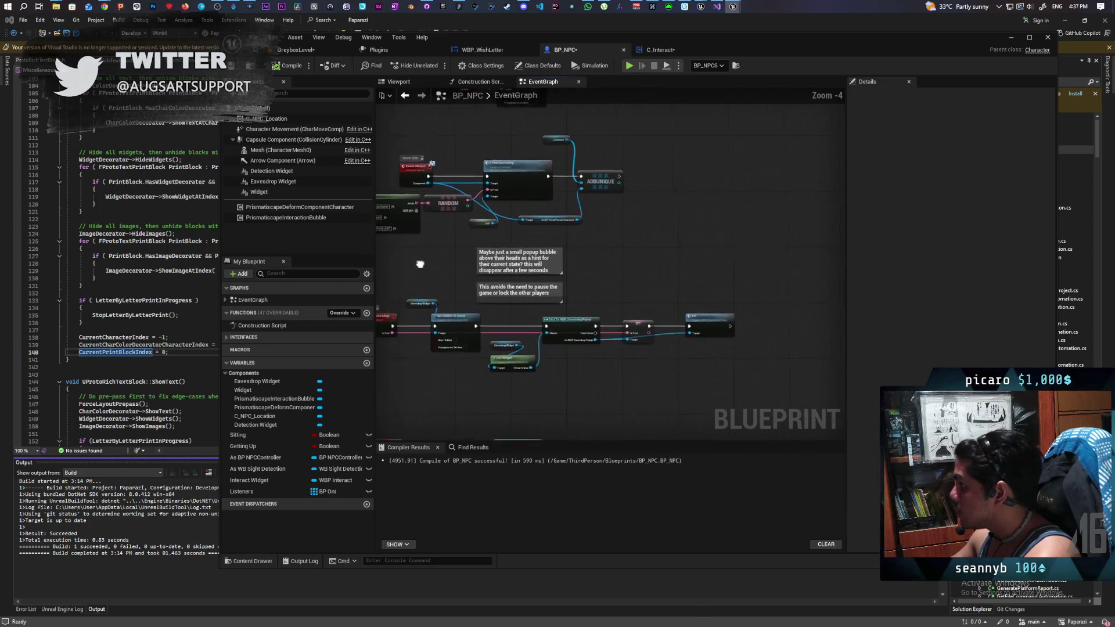
pyautogui.scroll(1, 487, 259)
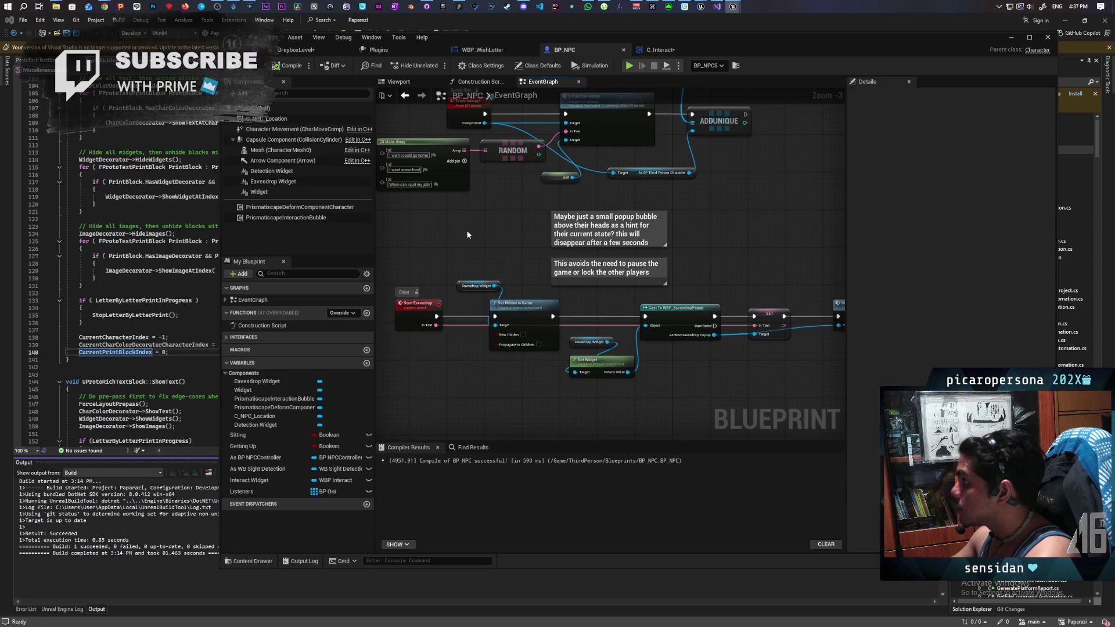
pyautogui.moveTo(787, 194); pyautogui.dragTo(695, 298)
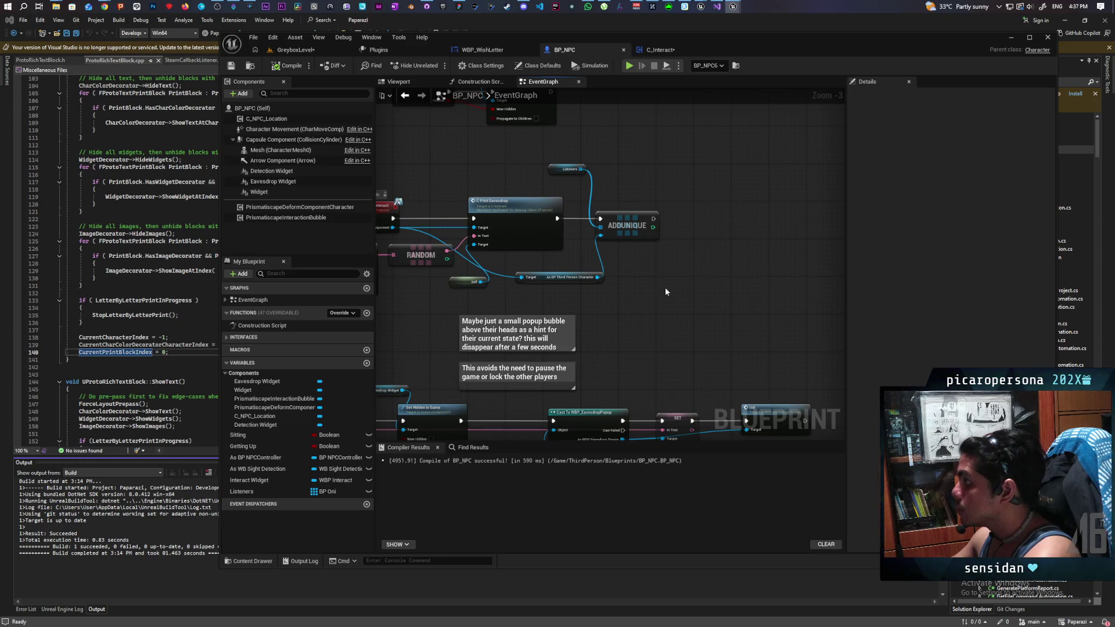
pyautogui.scroll(-3, 604, 263)
pyautogui.scroll(2, 528, 261)
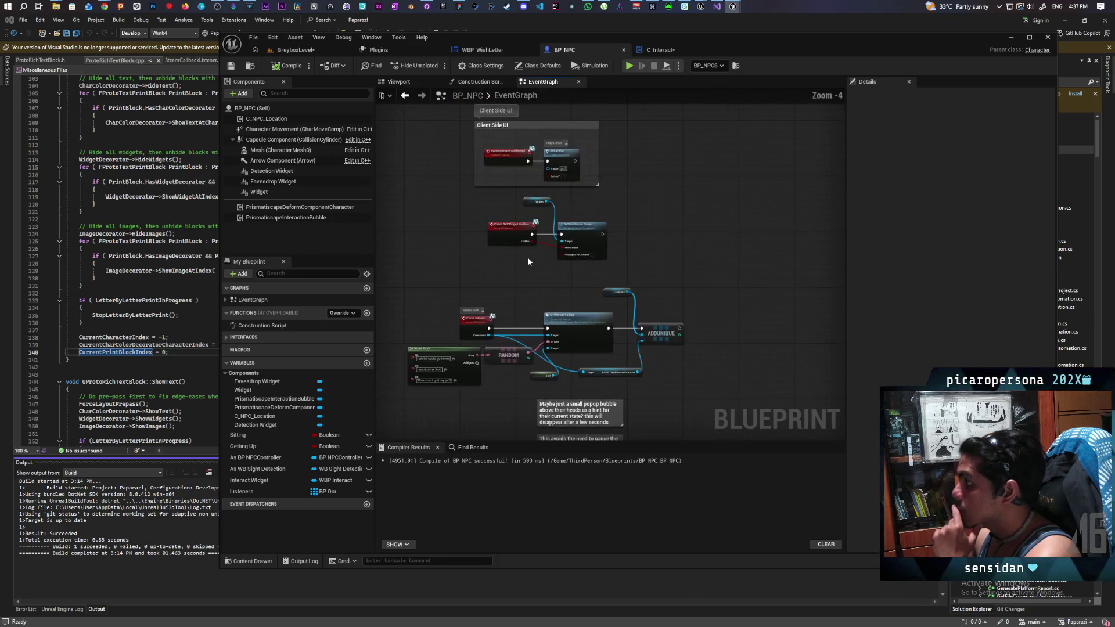
pyautogui.scroll(1, 527, 261)
pyautogui.scroll(1, 517, 261)
pyautogui.moveTo(517, 262); pyautogui.dragTo(514, 341)
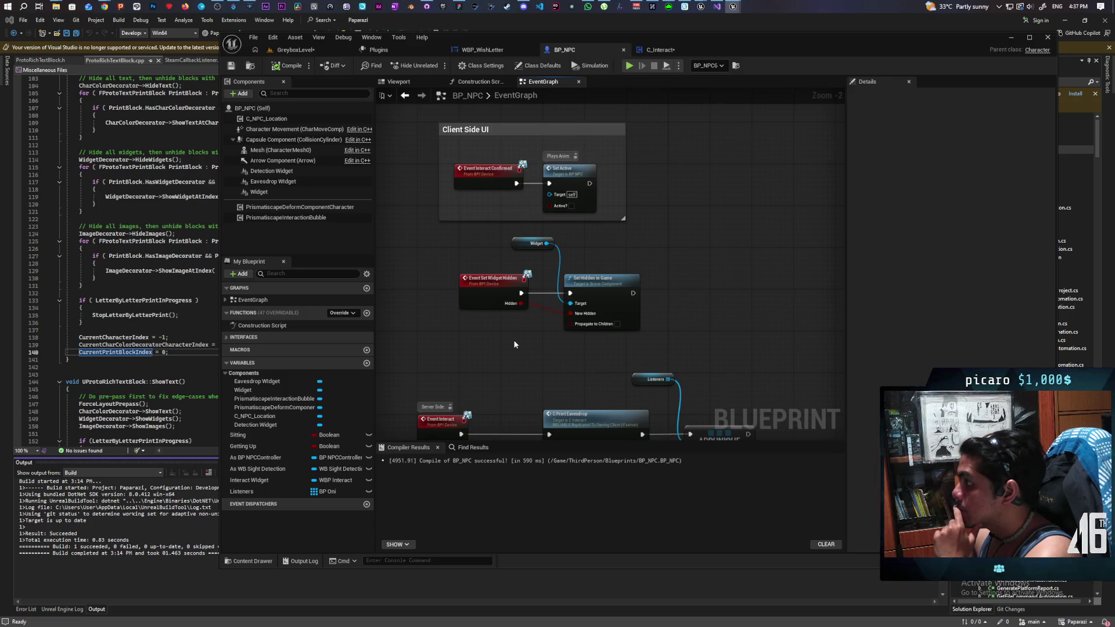
pyautogui.scroll(-4, 514, 343)
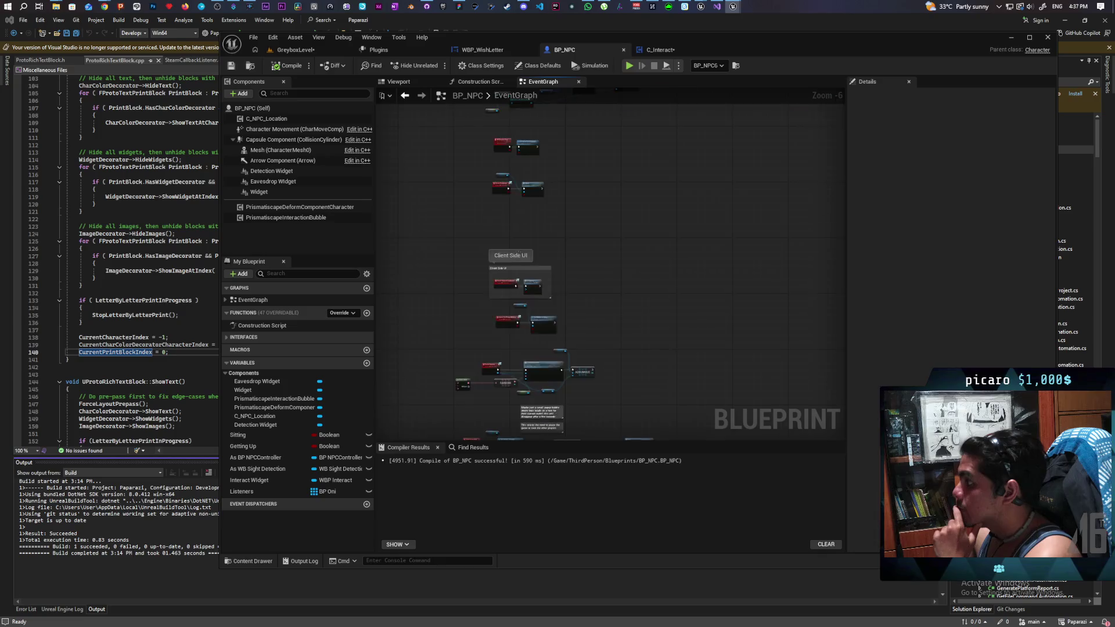
pyautogui.scroll(3, 517, 251)
pyautogui.moveTo(506, 334); pyautogui.dragTo(506, 416)
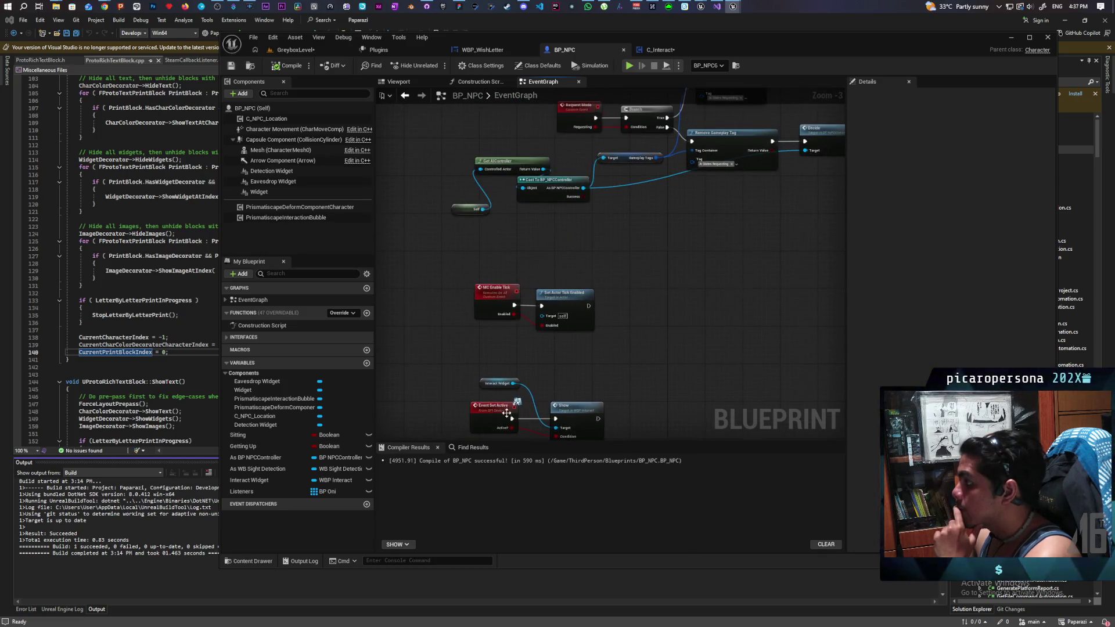
pyautogui.scroll(-1, 576, 360)
pyautogui.moveTo(576, 360); pyautogui.dragTo(547, 506)
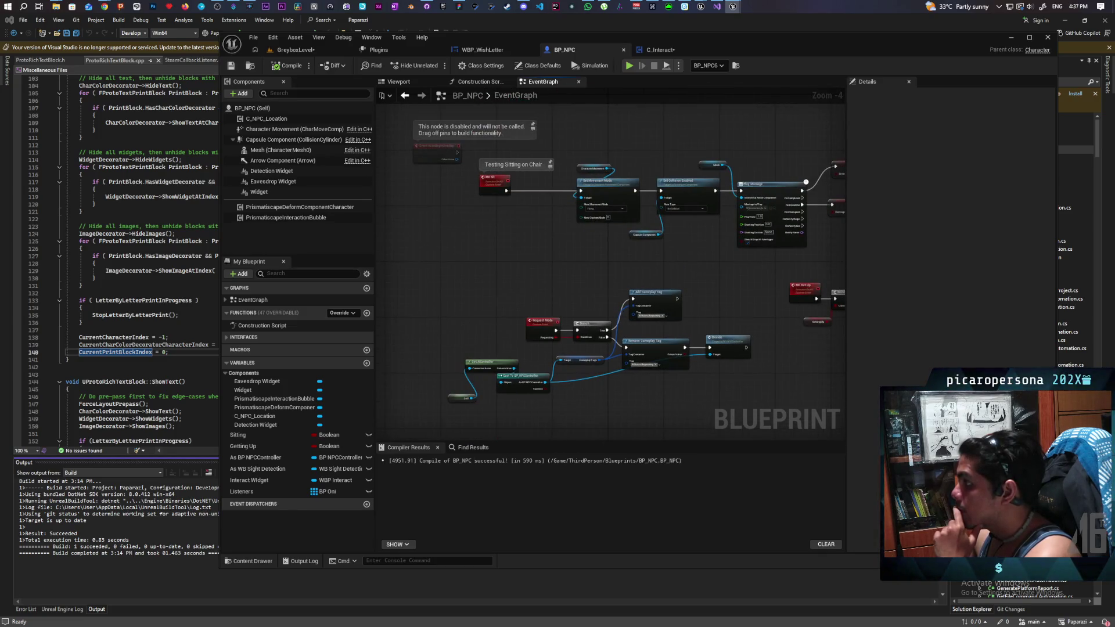
pyautogui.moveTo(605, 451); pyautogui.dragTo(594, 430)
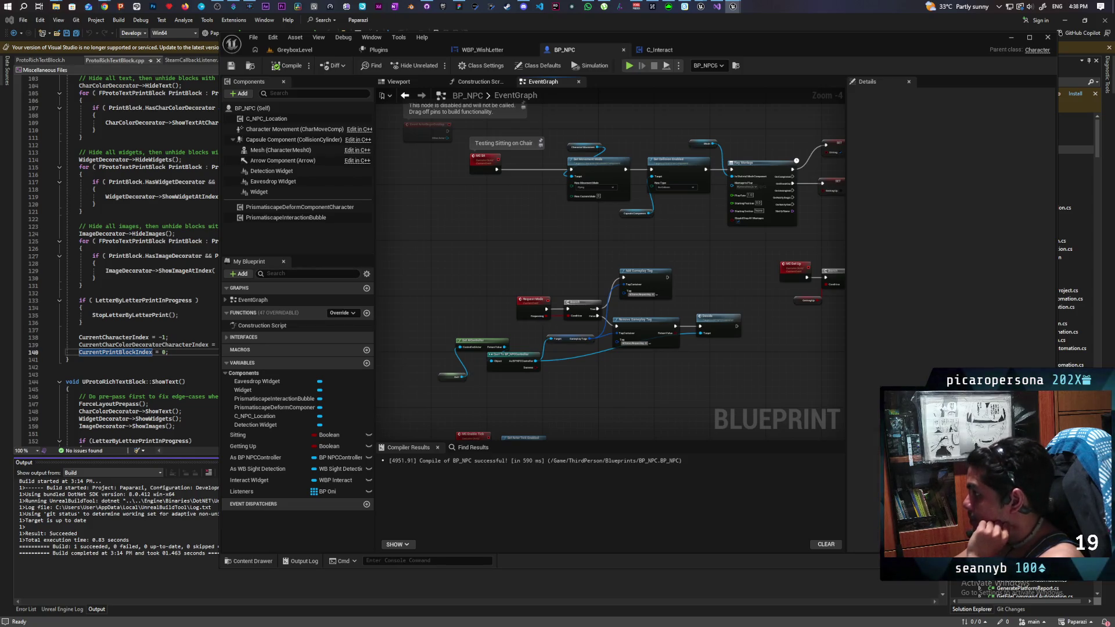
pyautogui.scroll(-4, 560, 262)
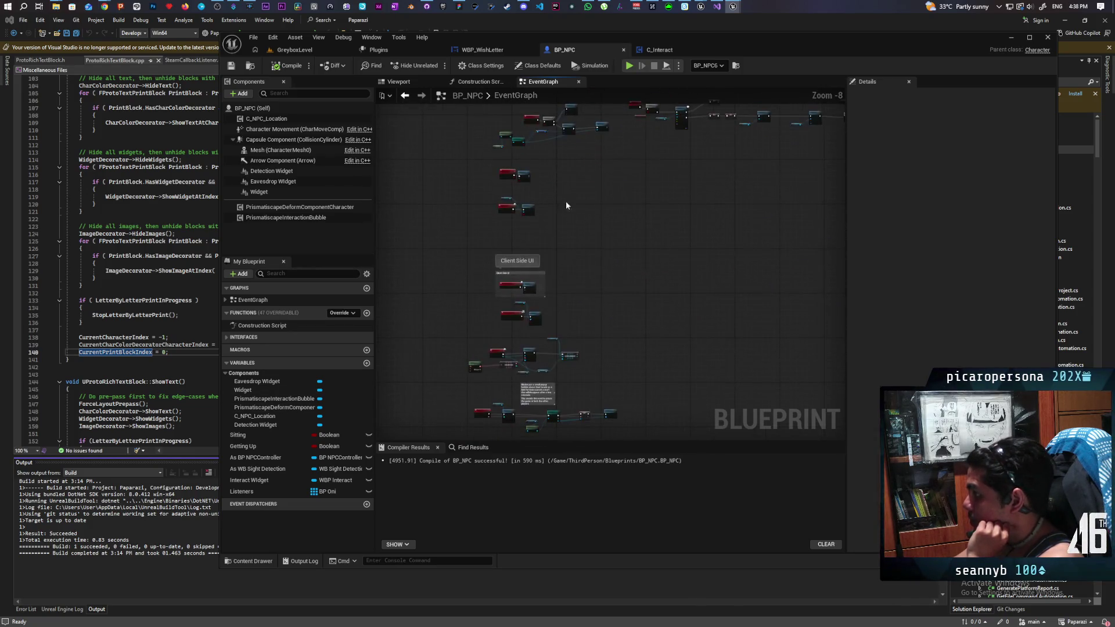
pyautogui.moveTo(577, 159); pyautogui.dragTo(591, 271)
pyautogui.scroll(5, 591, 271)
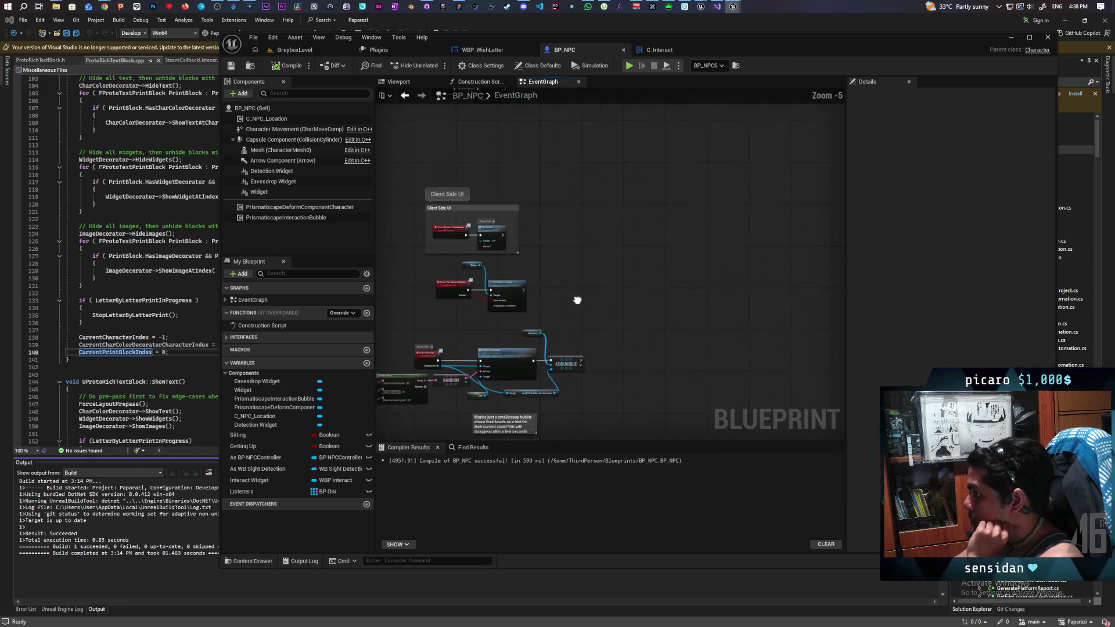
pyautogui.moveTo(651, 222)
pyautogui.mouseDown()
pyautogui.moveTo(623, 221)
pyautogui.moveTo(682, 255)
pyautogui.moveTo(654, 262)
pyautogui.mouseUp()
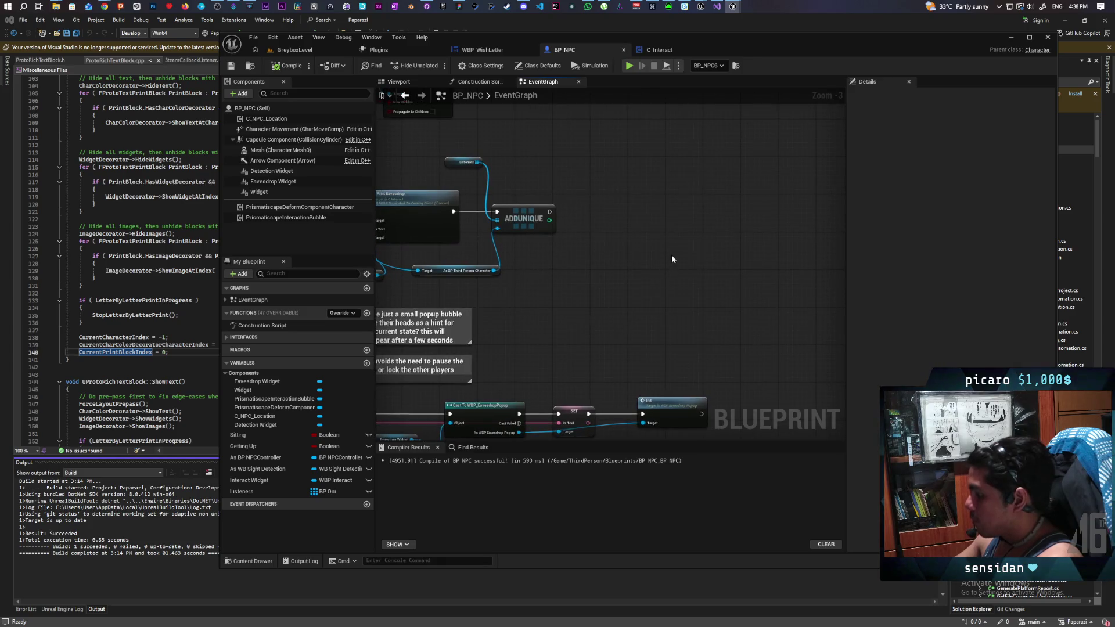
# - Create a custom event named On Seen and compile BP_NPC
pyautogui.hotkey('ctrl', 'v')
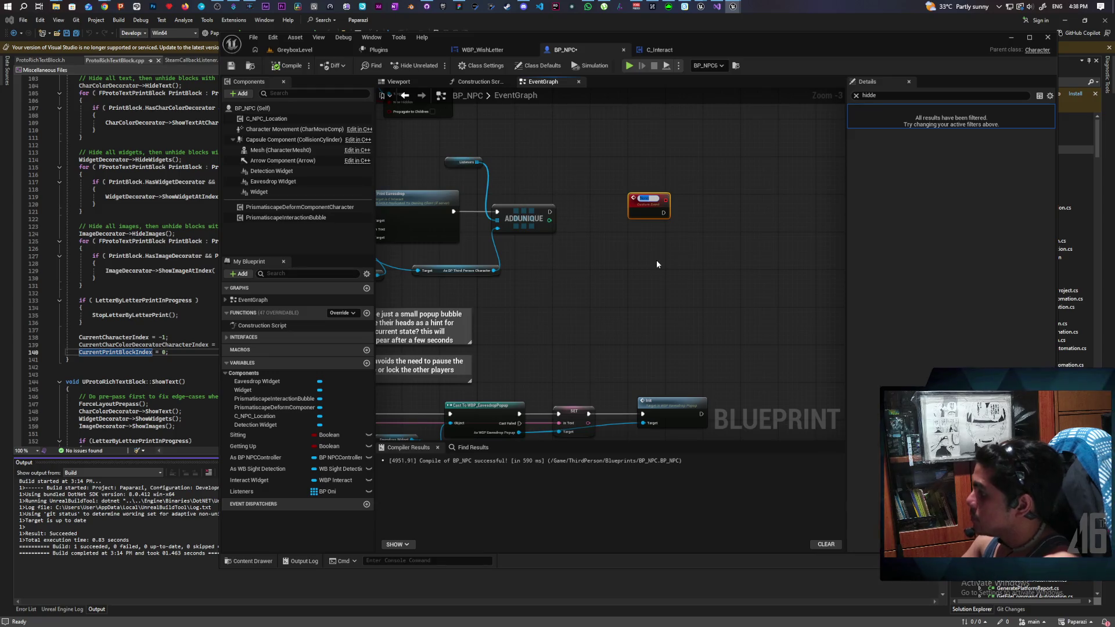
pyautogui.write('Seen')
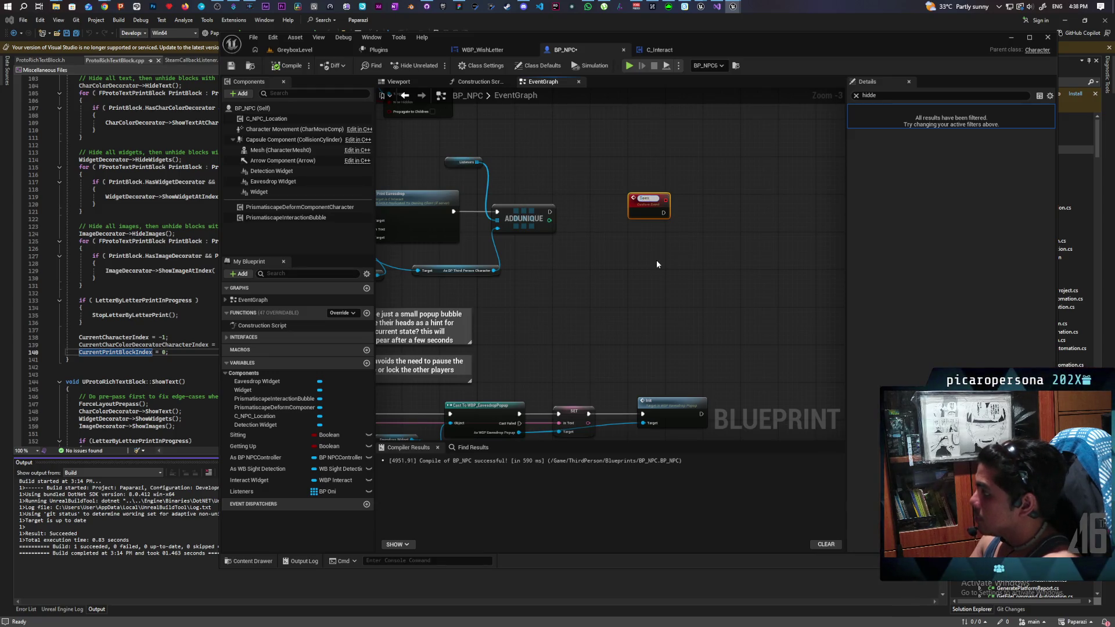
pyautogui.write('t')
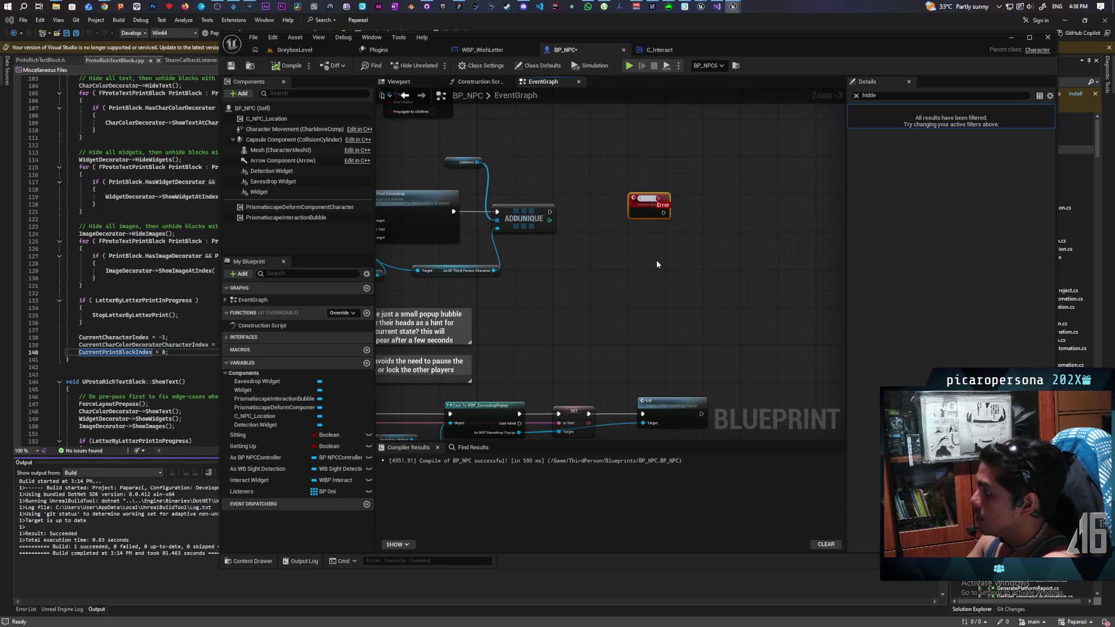
pyautogui.write('Seen')
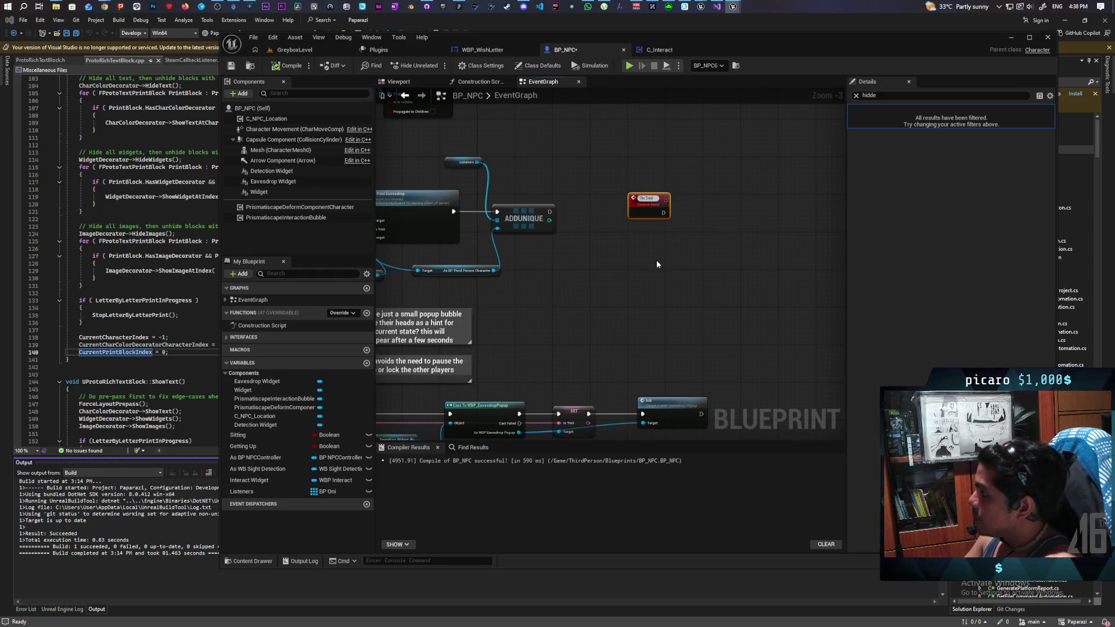
pyautogui.click(656, 264)
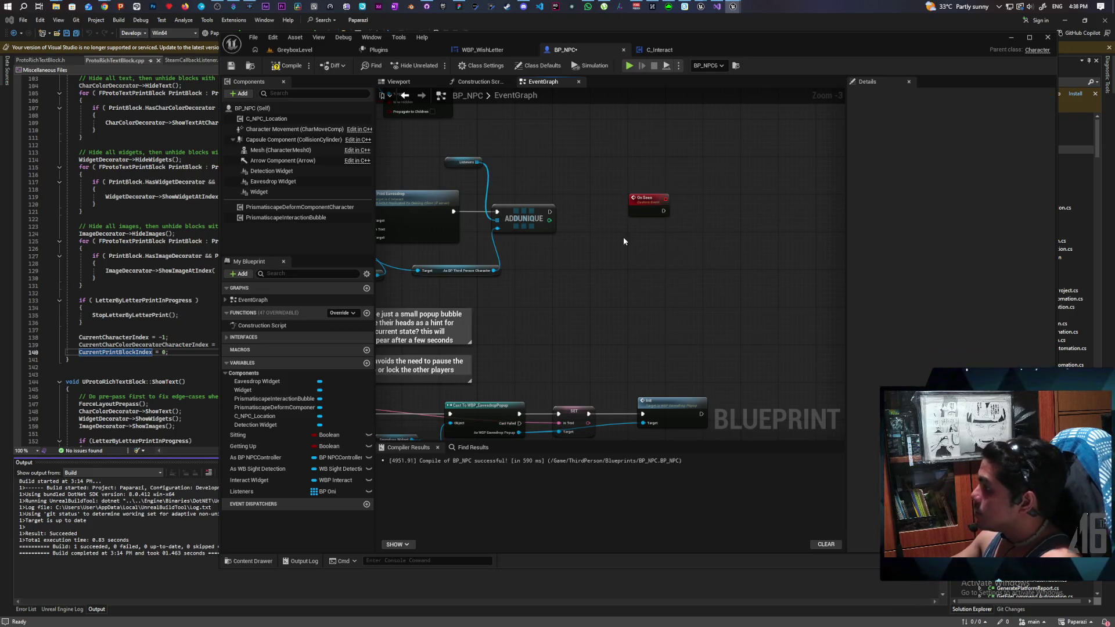
pyautogui.moveTo(613, 235)
pyautogui.mouseDown()
pyautogui.moveTo(761, 287)
pyautogui.moveTo(690, 295)
pyautogui.mouseUp()
pyautogui.click(790, 262)
pyautogui.click(856, 95)
pyautogui.click(726, 174)
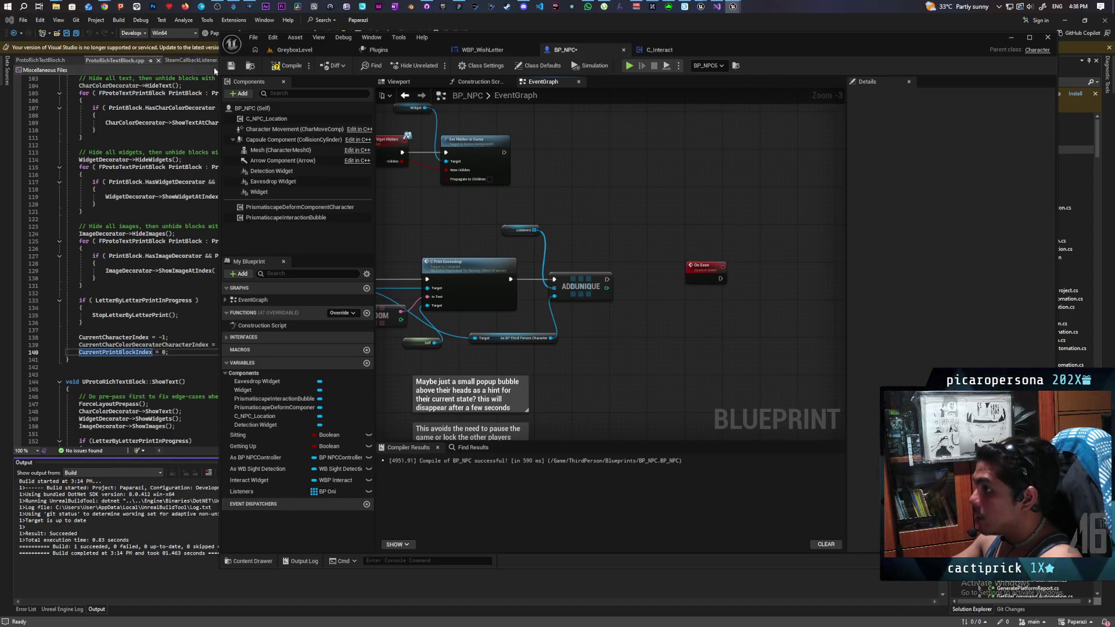
pyautogui.click(231, 66)
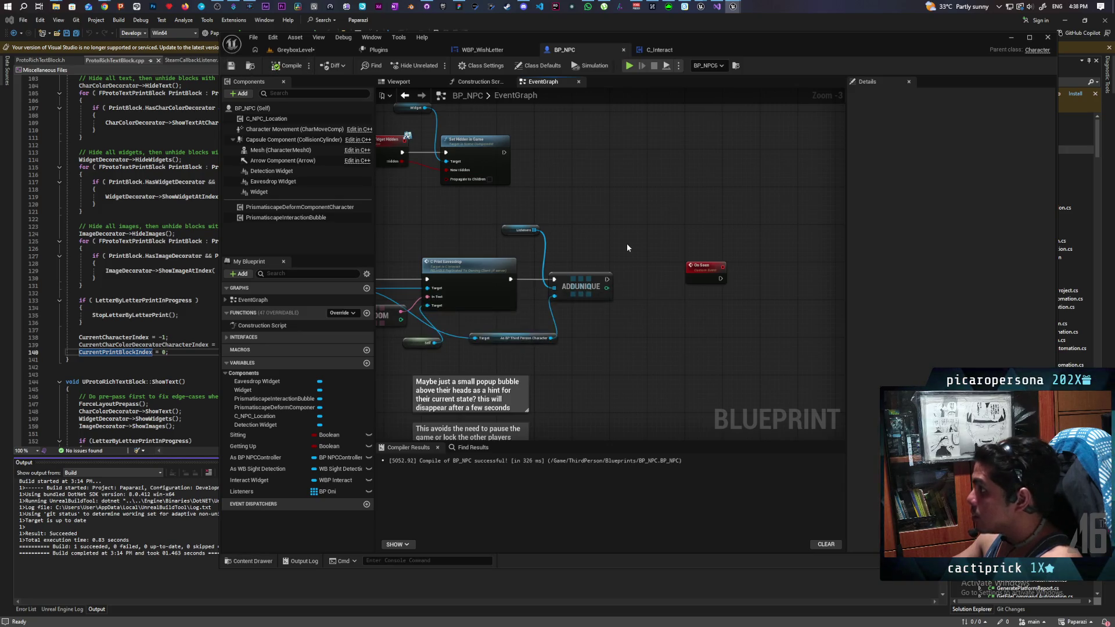
# - Place a Listeners getter beside On Seen and add a For Each Loop node
pyautogui.scroll(2, 628, 237)
pyautogui.moveTo(629, 237)
pyautogui.mouseDown()
pyautogui.moveTo(520, 218)
pyautogui.moveTo(602, 323)
pyautogui.moveTo(766, 308)
pyautogui.moveTo(572, 304)
pyautogui.moveTo(480, 349)
pyautogui.mouseUp()
pyautogui.moveTo(260, 491)
pyautogui.mouseDown()
pyautogui.moveTo(587, 323)
pyautogui.moveTo(618, 244)
pyautogui.moveTo(624, 279)
pyautogui.moveTo(612, 271)
pyautogui.moveTo(626, 271)
pyautogui.moveTo(641, 237)
pyautogui.moveTo(647, 248)
pyautogui.mouseUp()
pyautogui.hotkey('ctrl', 'v')
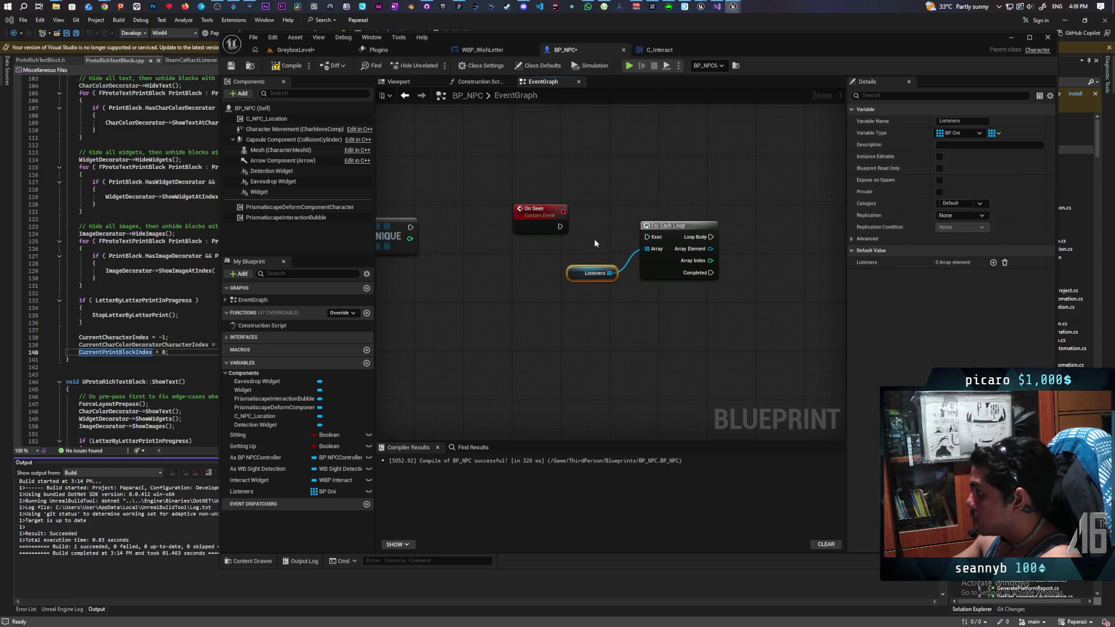
# - Wire Listeners into the For Each Loop's Array input and compile BP_NPC
pyautogui.moveTo(560, 226)
pyautogui.mouseDown()
pyautogui.moveTo(647, 237)
pyautogui.moveTo(657, 219)
pyautogui.moveTo(574, 244)
pyautogui.mouseUp()
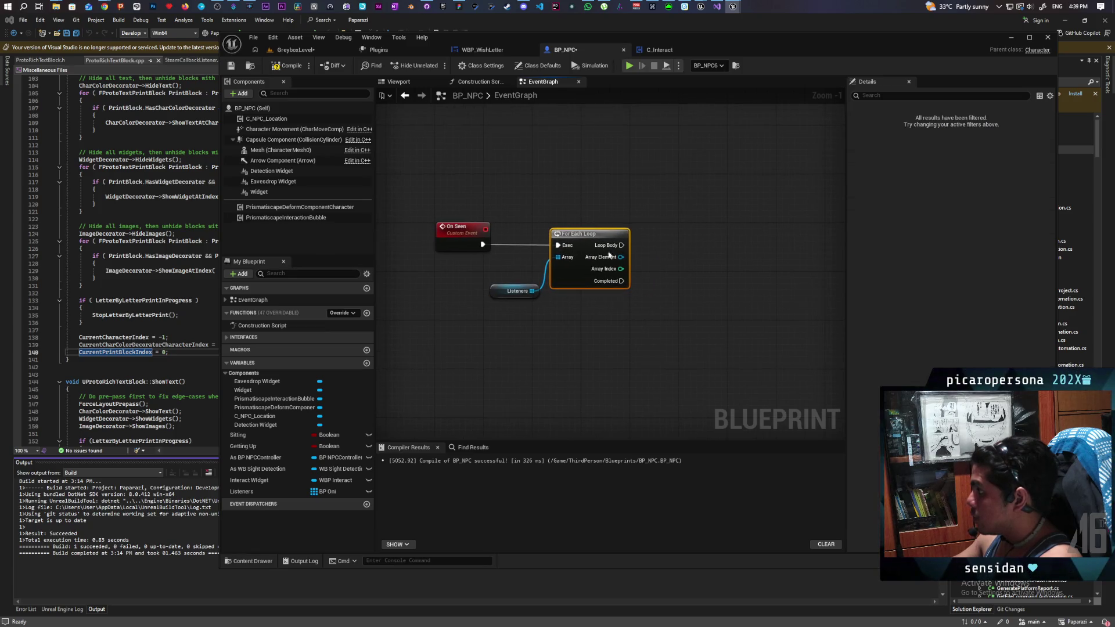
pyautogui.click(238, 66)
pyautogui.scroll(2, 559, 357)
# - Nudge the Listeners getter left and tidy the On Seen and For Each Loop layout
pyautogui.click(511, 317)
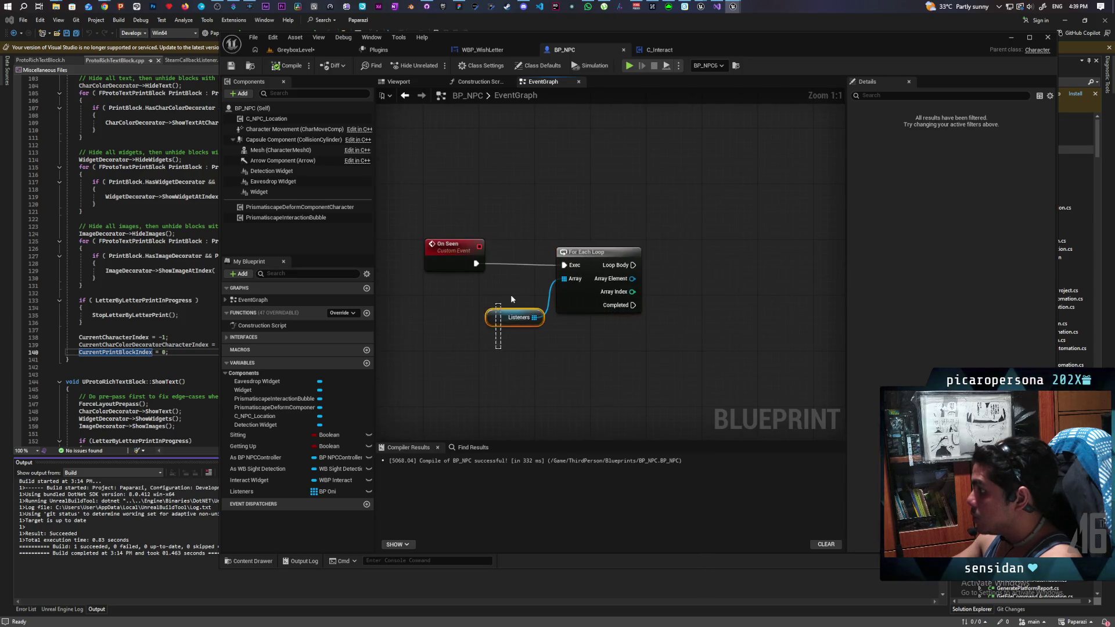
pyautogui.moveTo(499, 317); pyautogui.dragTo(493, 316)
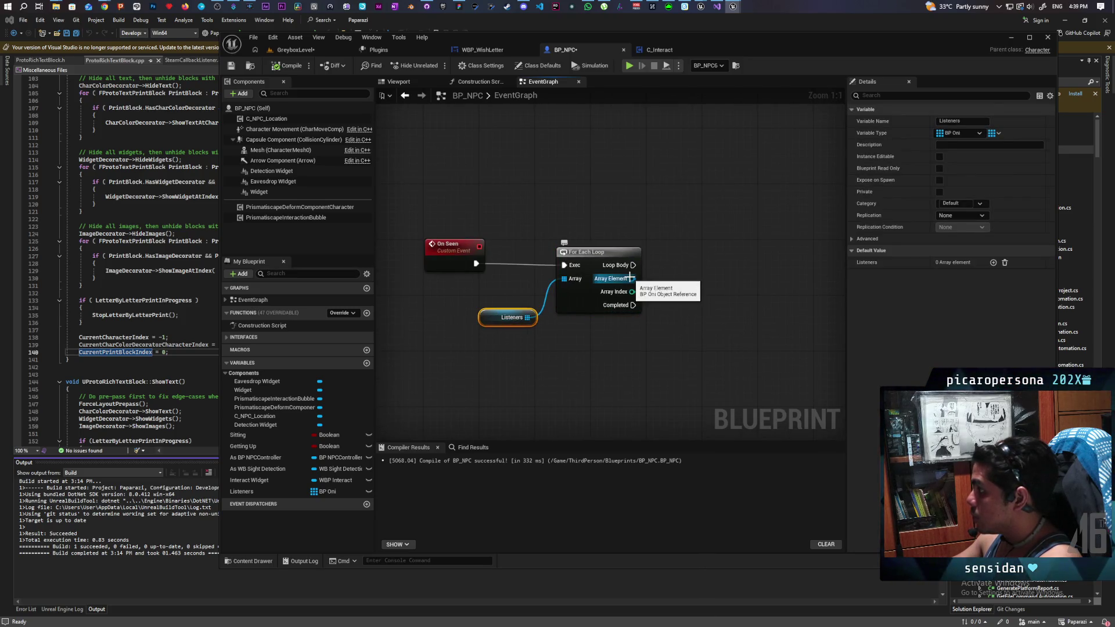
pyautogui.moveTo(415, 229)
pyautogui.mouseDown()
pyautogui.moveTo(601, 262)
pyautogui.moveTo(647, 291)
pyautogui.mouseUp()
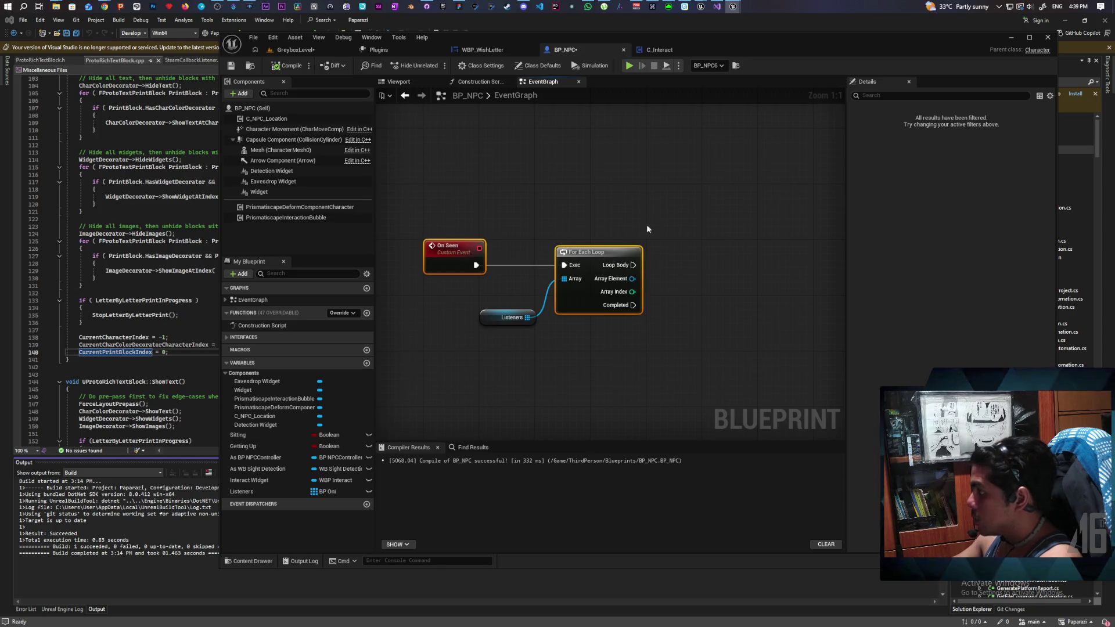
pyautogui.click(667, 232)
pyautogui.moveTo(688, 239)
pyautogui.mouseDown()
pyautogui.moveTo(582, 273)
pyautogui.moveTo(685, 261)
pyautogui.mouseUp()
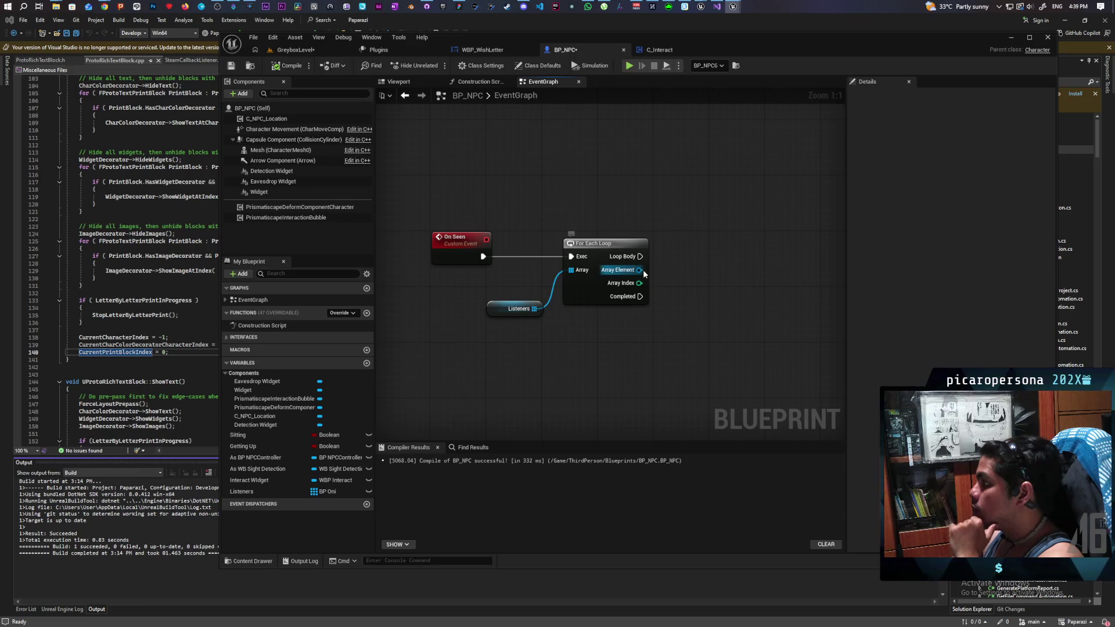
# - From the loop's Array Element, add an S Interact call found by searching 'interact compo'
pyautogui.moveTo(639, 270); pyautogui.dragTo(699, 285)
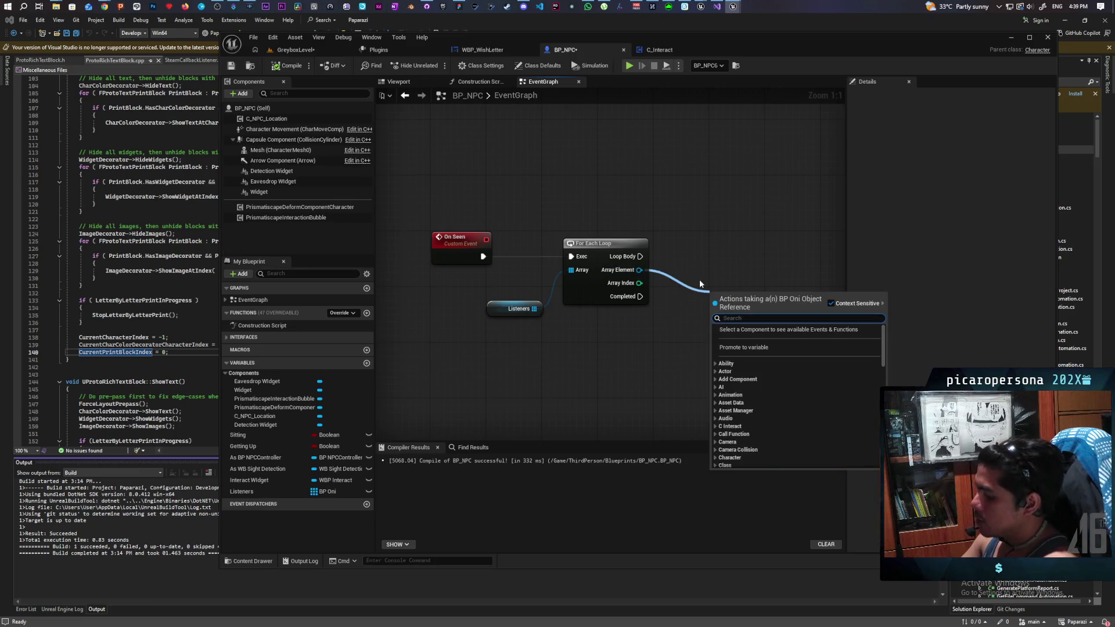
pyautogui.write('intera')
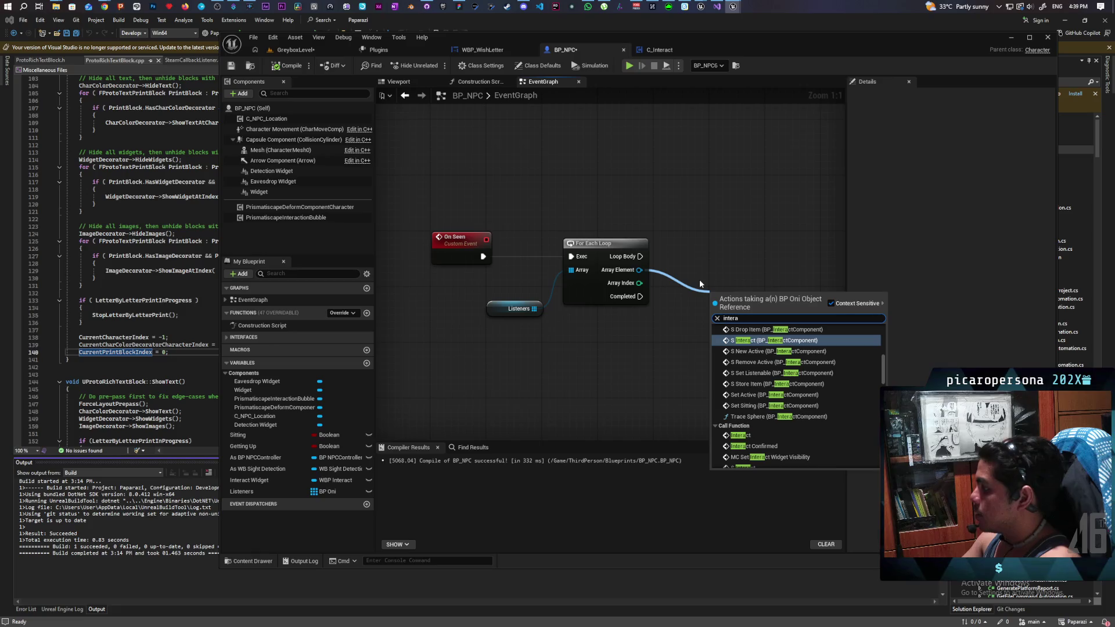
pyautogui.write('ct compo')
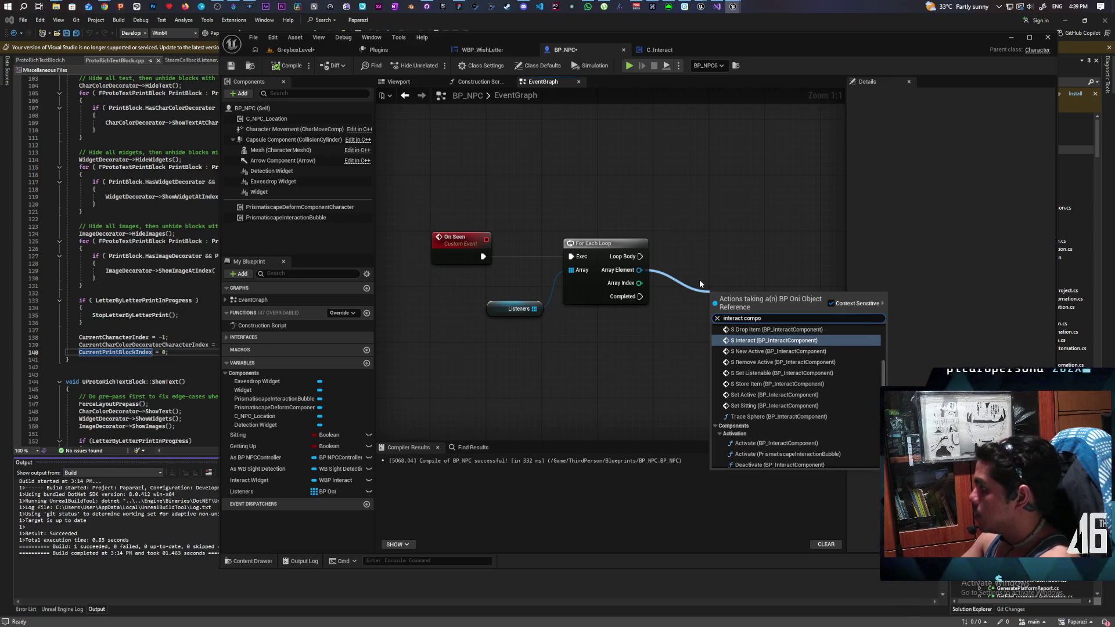
pyautogui.click(801, 341)
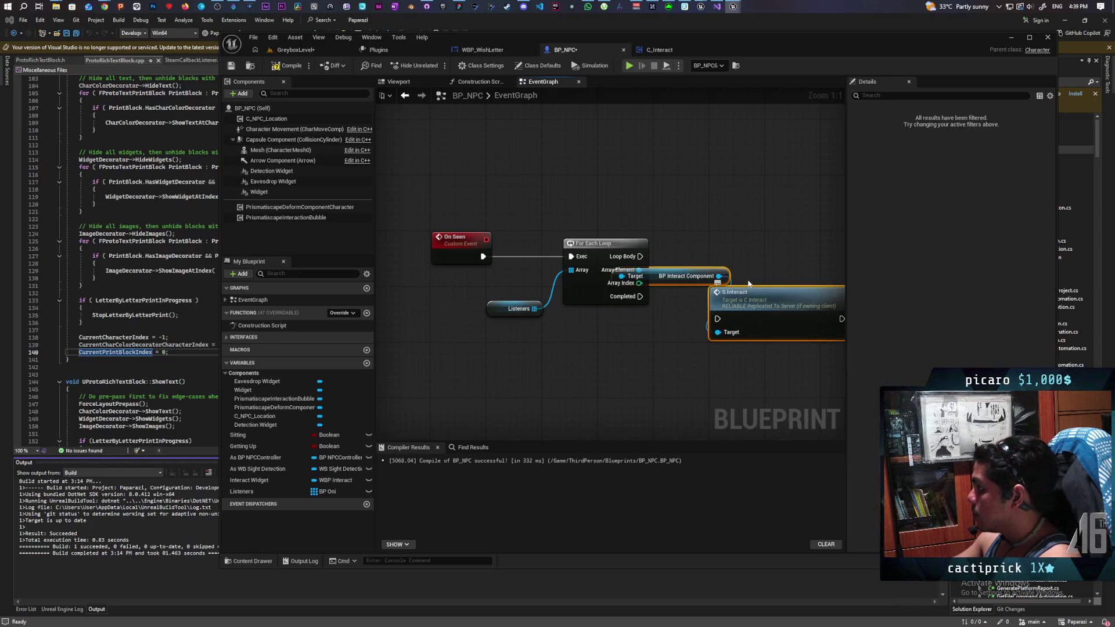
pyautogui.moveTo(746, 286); pyautogui.dragTo(606, 299)
# - Delete the S Interact node, wire BP Interact Component to Array Element, and compile BP_NPC
pyautogui.moveTo(659, 276); pyautogui.dragTo(706, 398)
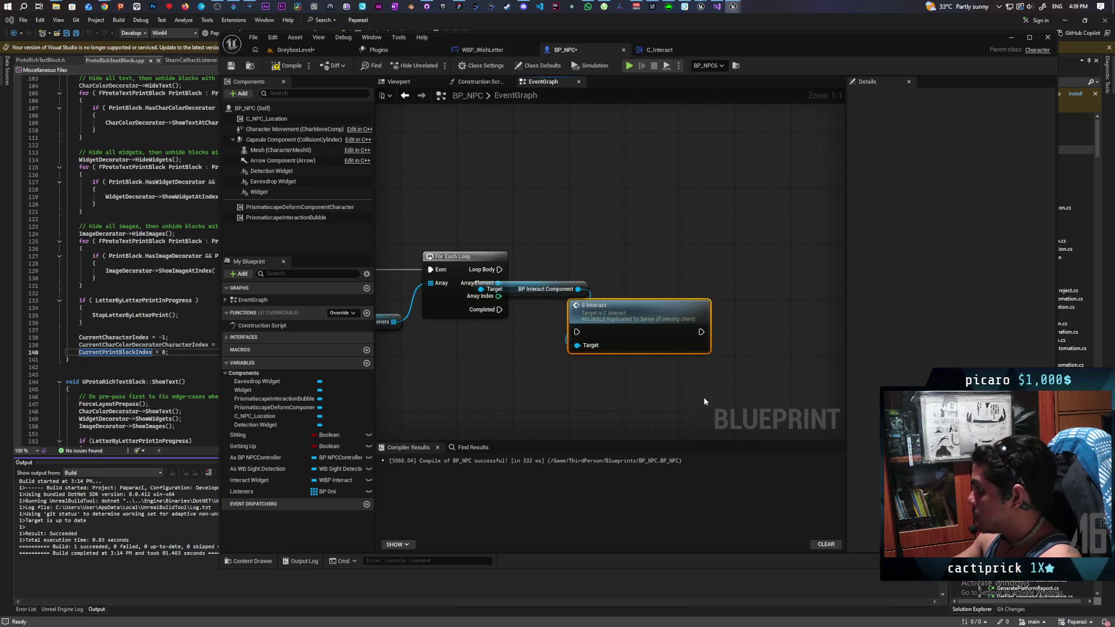
pyautogui.press('Delete')
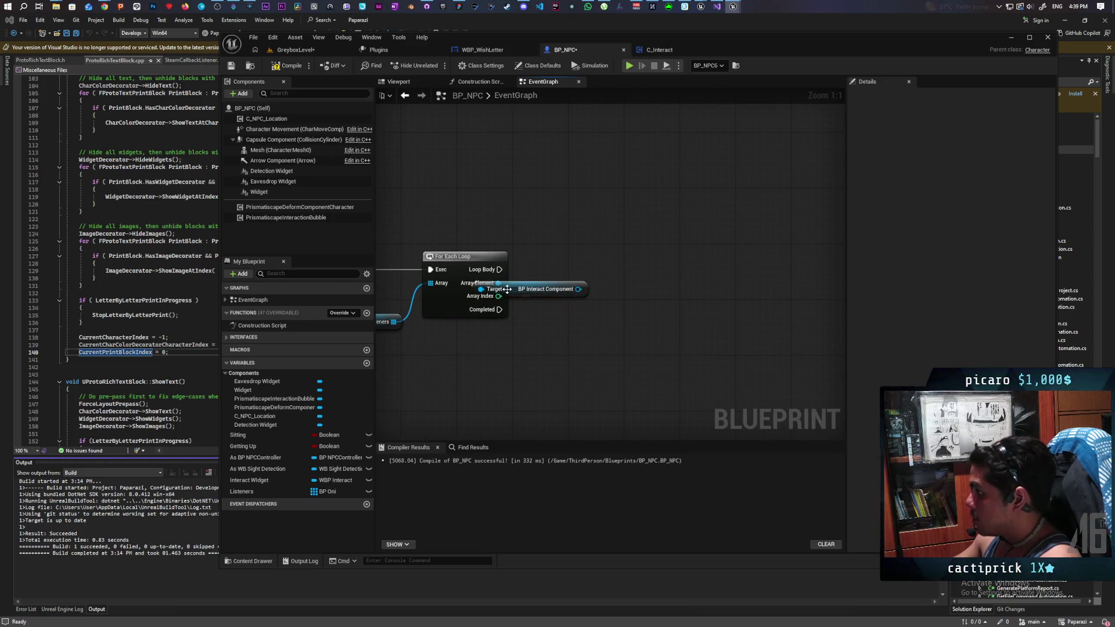
pyautogui.moveTo(506, 288); pyautogui.dragTo(556, 305)
pyautogui.click(301, 67)
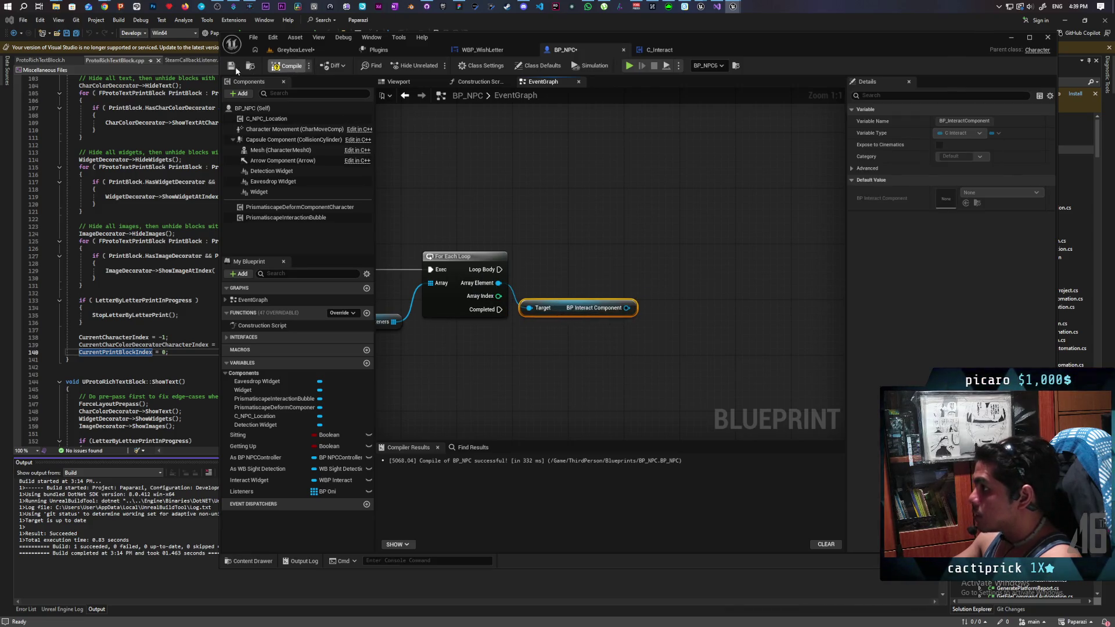
pyautogui.moveTo(507, 214)
pyautogui.mouseDown()
pyautogui.moveTo(644, 187)
pyautogui.moveTo(612, 182)
pyautogui.mouseUp()
pyautogui.click(648, 308)
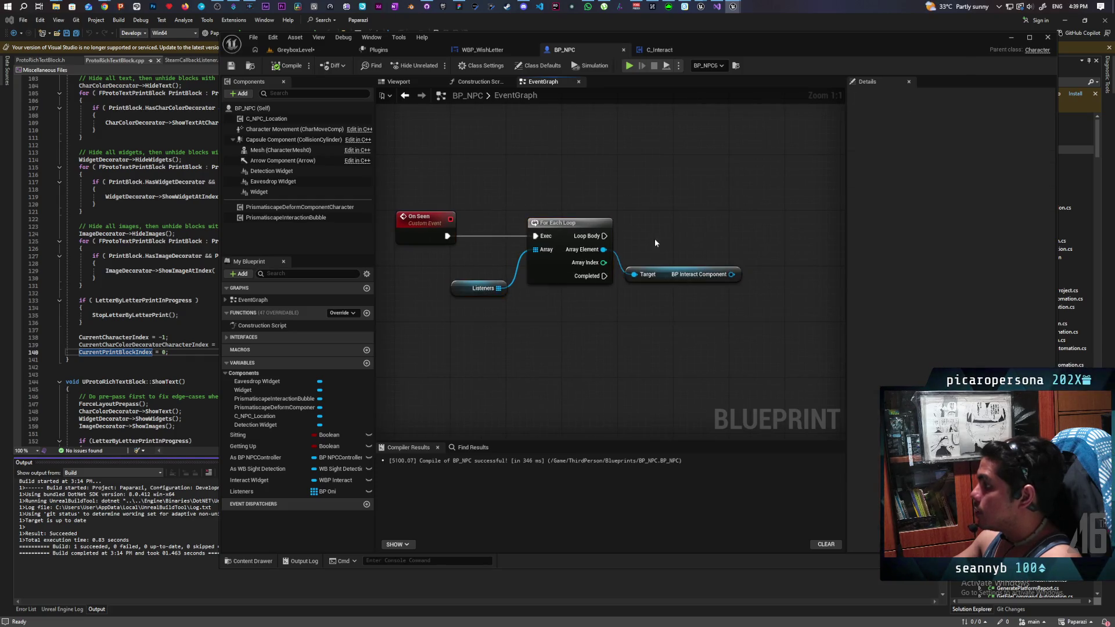
# - Call Interrupt Listen on the BP Interact Component, then open that function's graph in C_Interact
pyautogui.moveTo(697, 294); pyautogui.dragTo(720, 253)
pyautogui.write('interrupt')
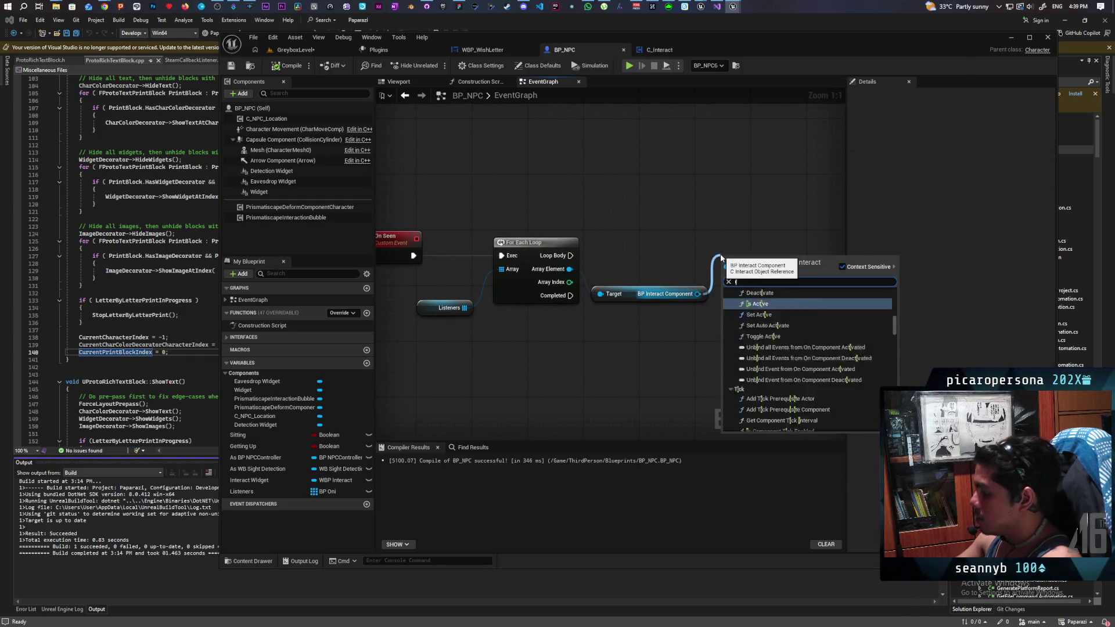
pyautogui.press('Return')
pyautogui.moveTo(754, 286); pyautogui.dragTo(761, 265)
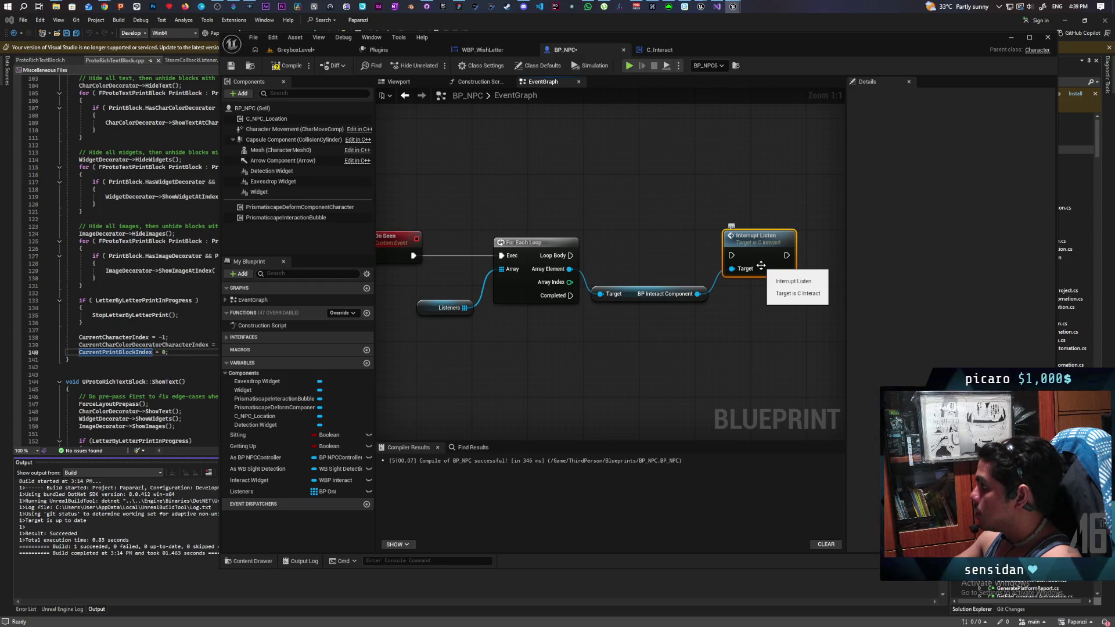
pyautogui.doubleClick(756, 246)
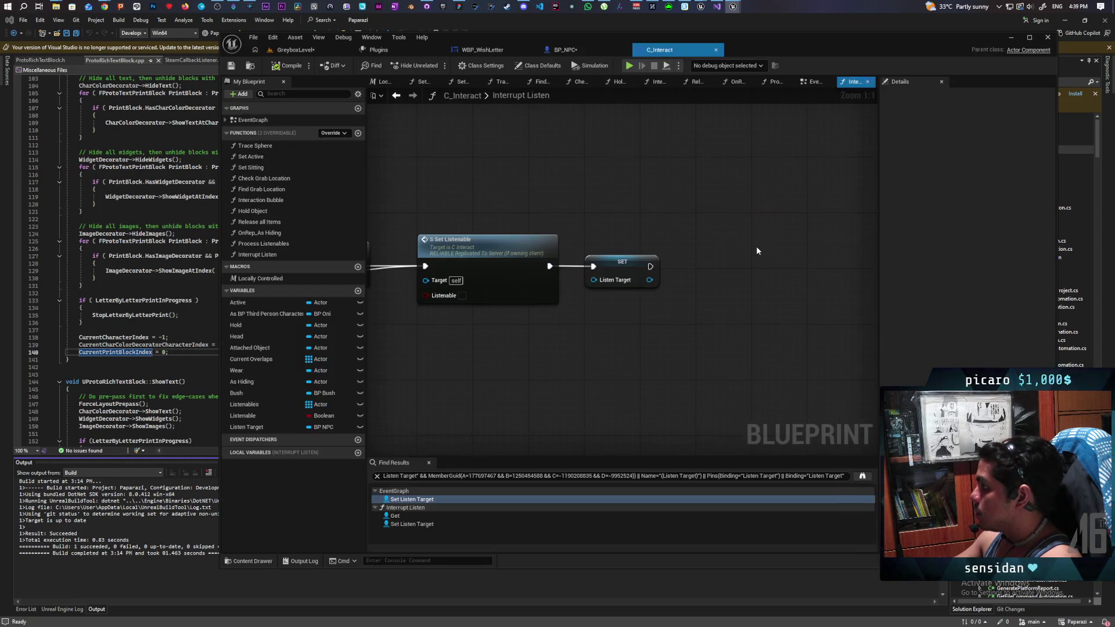
# - Look over the Interrupt Listen function, then switch to C_Interact's EventGraph with the Eavesdrop chain
pyautogui.scroll(3, 661, 306)
pyautogui.moveTo(741, 324)
pyautogui.mouseDown()
pyautogui.moveTo(668, 326)
pyautogui.moveTo(654, 310)
pyautogui.mouseUp()
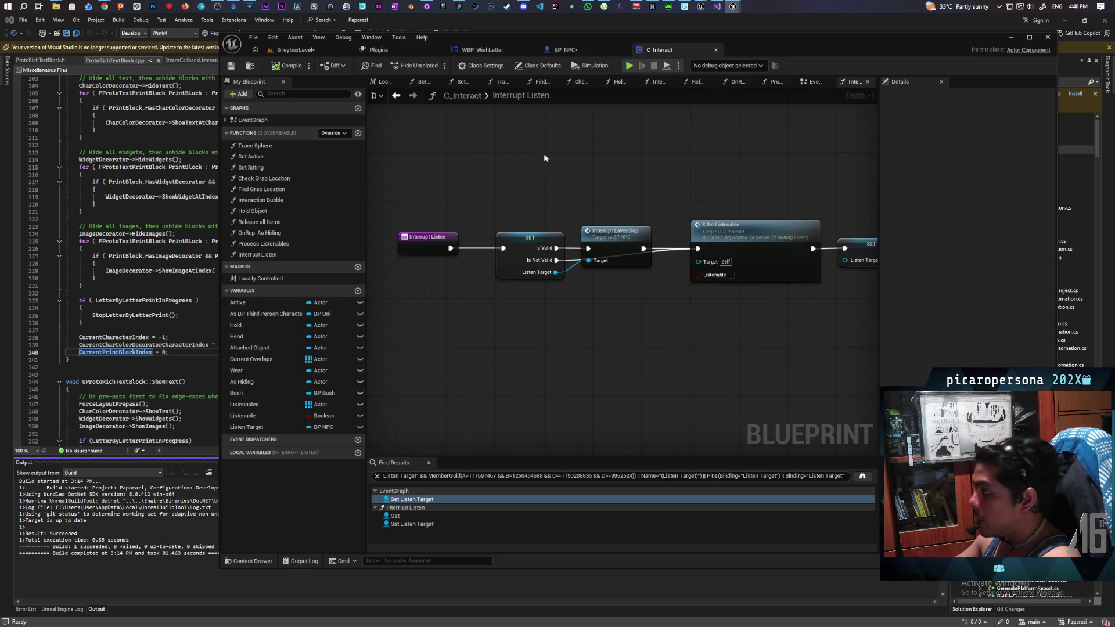
pyautogui.click(815, 82)
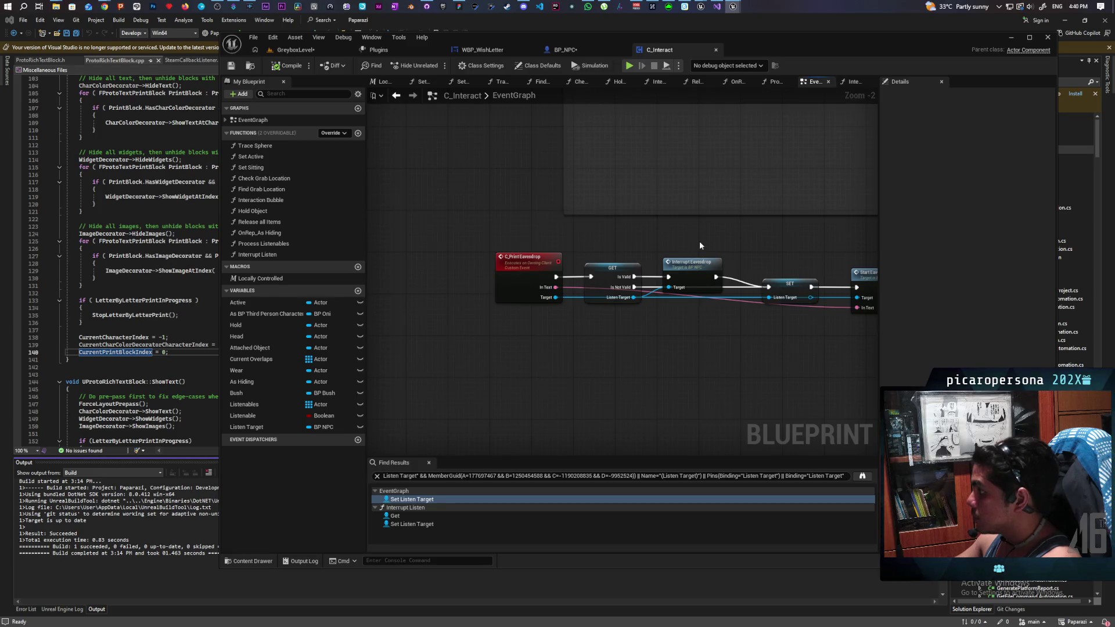
# - Review the C_Print Eavesdrop chain's nodes and place an unwired Branch node beneath it
pyautogui.scroll(-4, 610, 243)
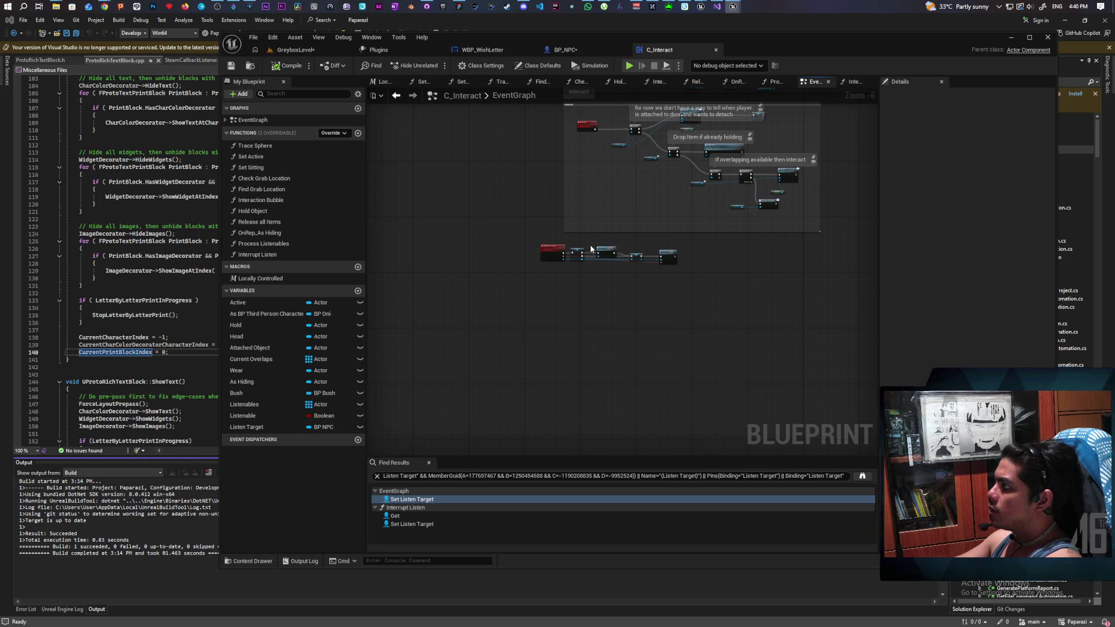
pyautogui.scroll(5, 563, 247)
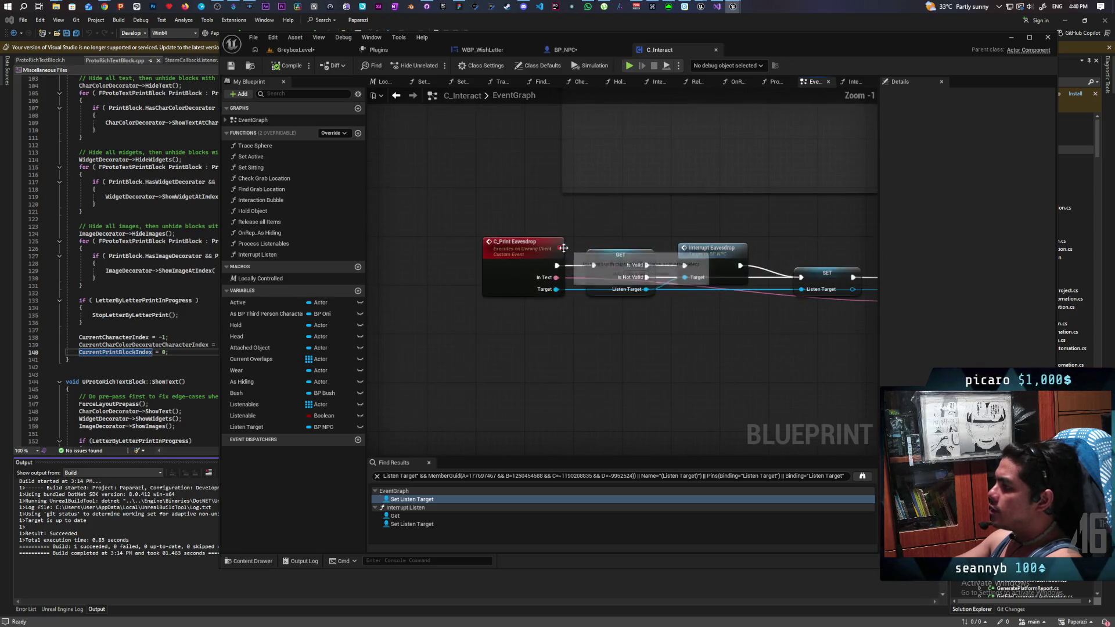
pyautogui.moveTo(502, 231); pyautogui.dragTo(572, 337)
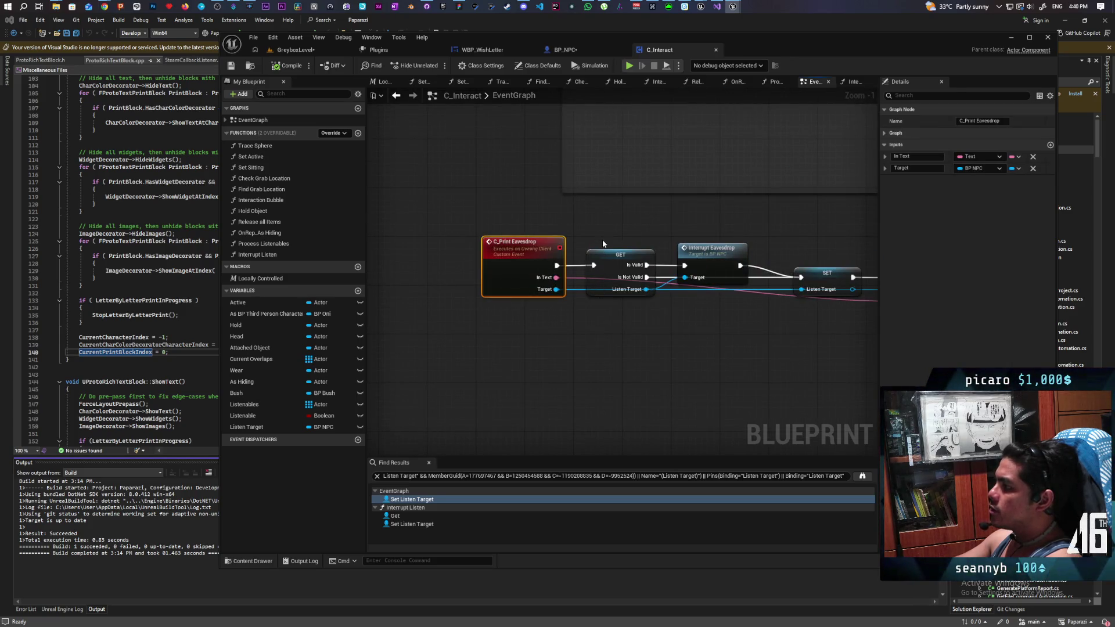
pyautogui.moveTo(603, 238); pyautogui.dragTo(642, 344)
pyautogui.moveTo(687, 231); pyautogui.dragTo(709, 336)
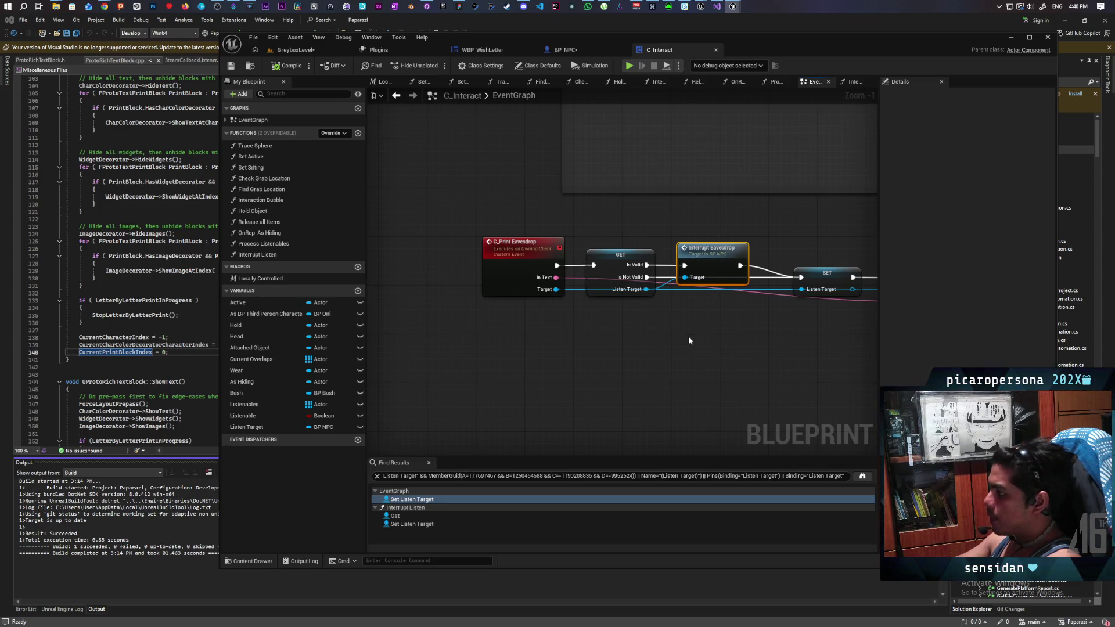
pyautogui.moveTo(597, 348)
pyautogui.mouseDown()
pyautogui.moveTo(558, 356)
pyautogui.moveTo(637, 352)
pyautogui.moveTo(617, 330)
pyautogui.mouseUp()
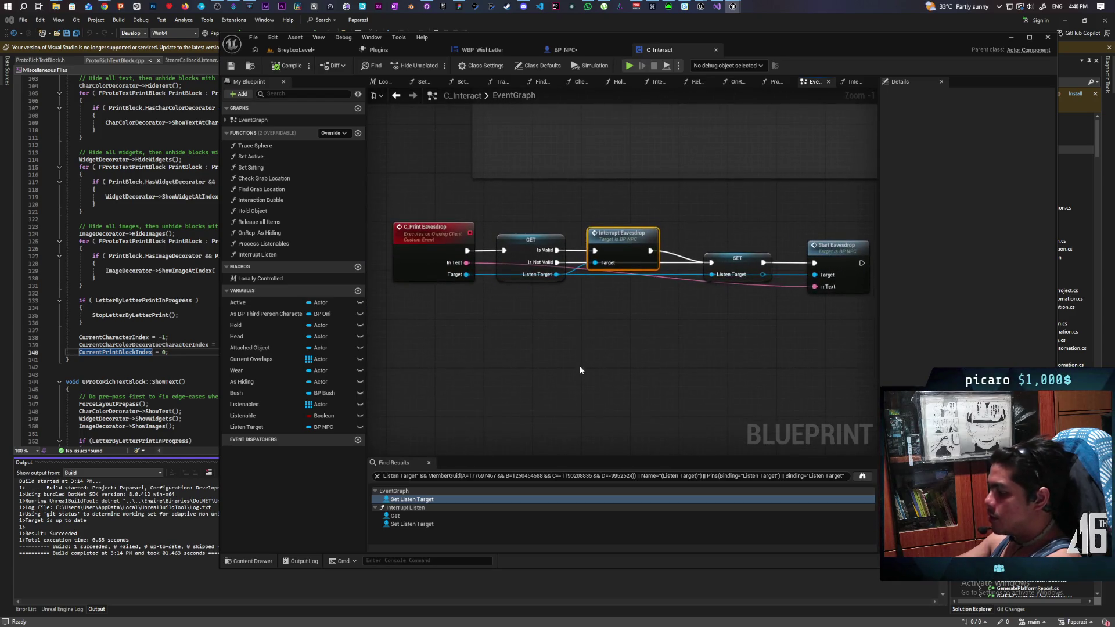
pyautogui.press('b')
pyautogui.click(510, 328)
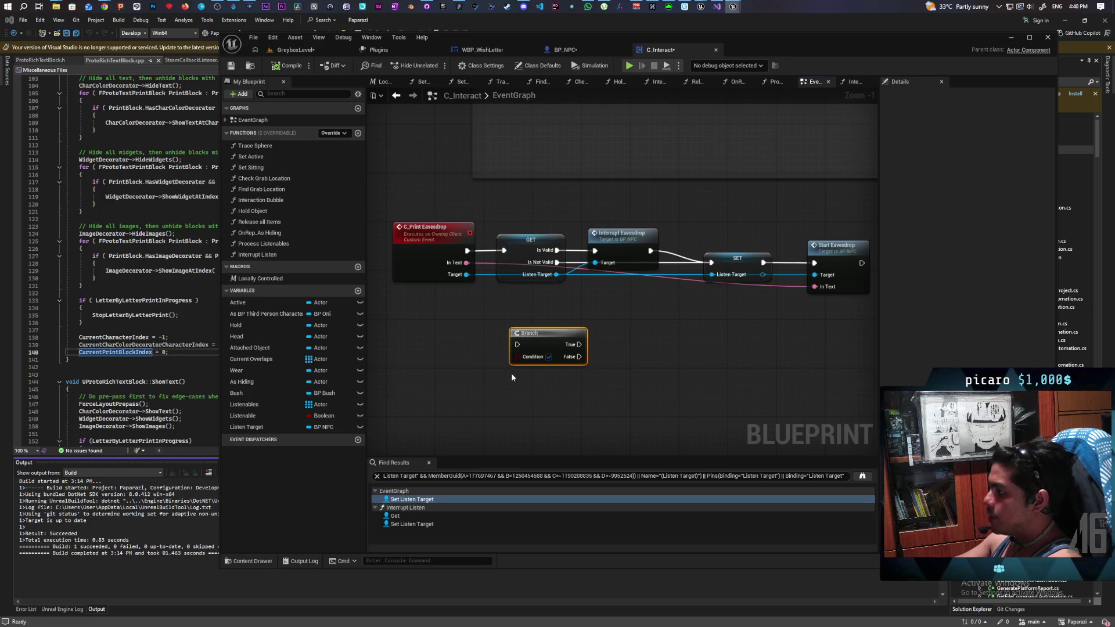
pyautogui.scroll(1, 529, 366)
pyautogui.moveTo(492, 321); pyautogui.dragTo(650, 399)
pyautogui.moveTo(442, 184)
pyautogui.mouseDown()
pyautogui.moveTo(480, 209)
pyautogui.moveTo(696, 267)
pyautogui.moveTo(866, 281)
pyautogui.moveTo(656, 298)
pyautogui.moveTo(466, 196)
pyautogui.moveTo(755, 273)
pyautogui.moveTo(875, 285)
pyautogui.mouseUp()
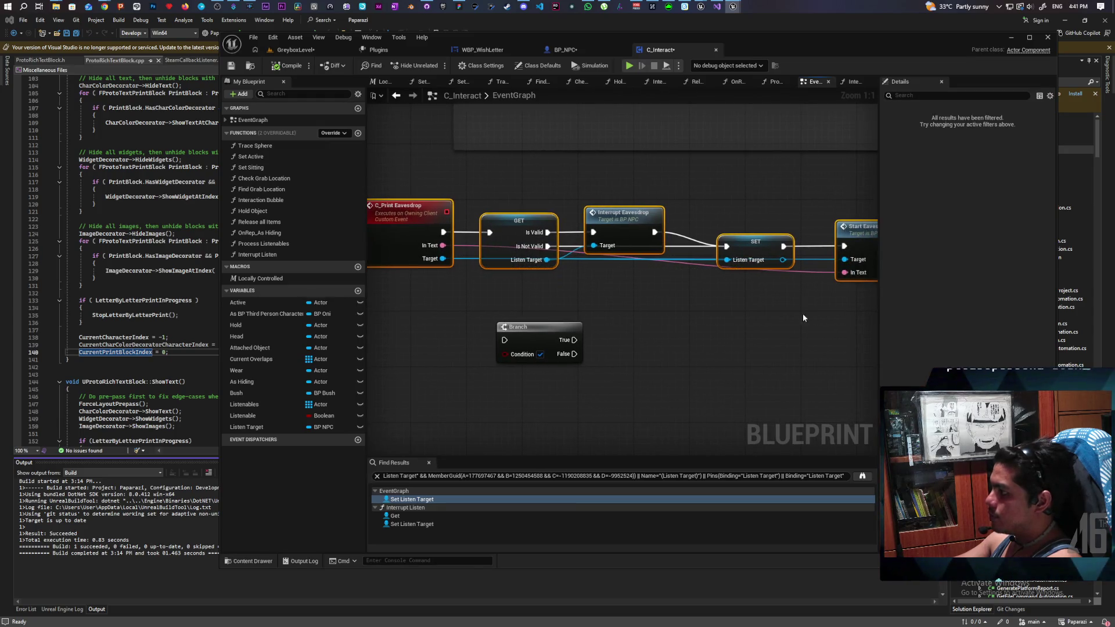
pyautogui.click(696, 325)
pyautogui.click(518, 244)
pyautogui.click(521, 291)
pyautogui.click(517, 229)
pyautogui.click(527, 290)
pyautogui.click(504, 216)
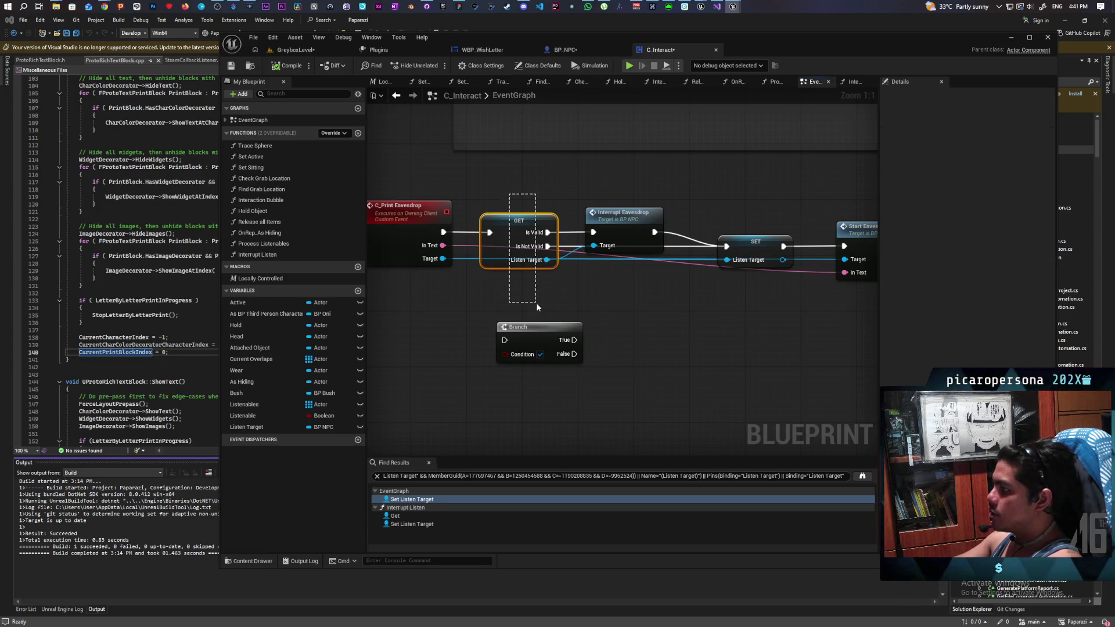
pyautogui.moveTo(597, 173); pyautogui.dragTo(620, 276)
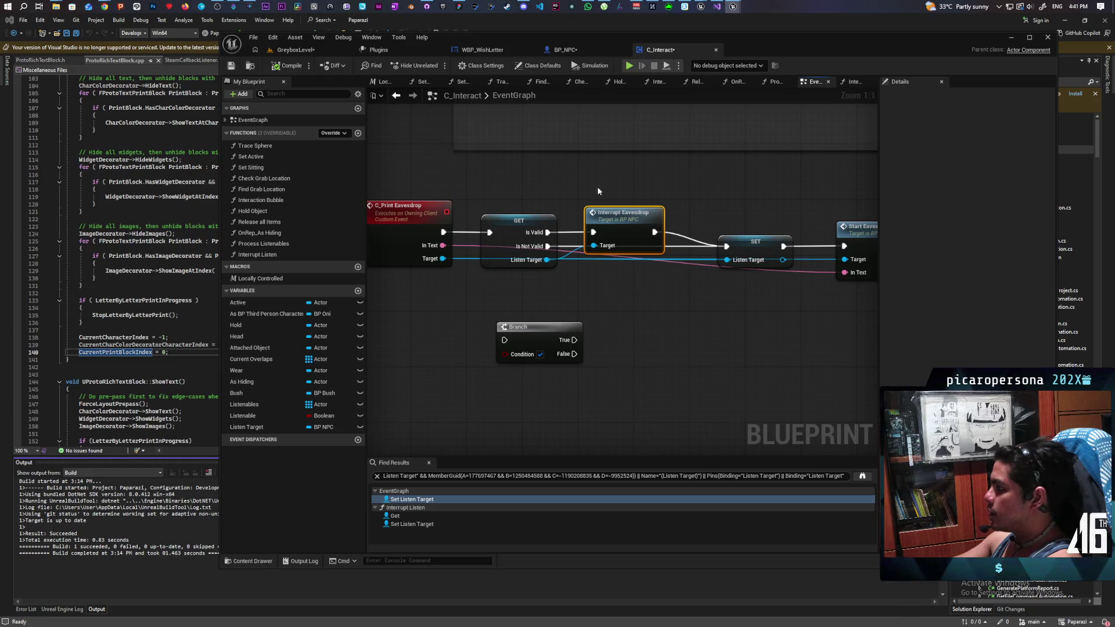
pyautogui.click(810, 244)
pyautogui.click(563, 224)
pyautogui.moveTo(600, 329); pyautogui.dragTo(646, 314)
pyautogui.click(845, 232)
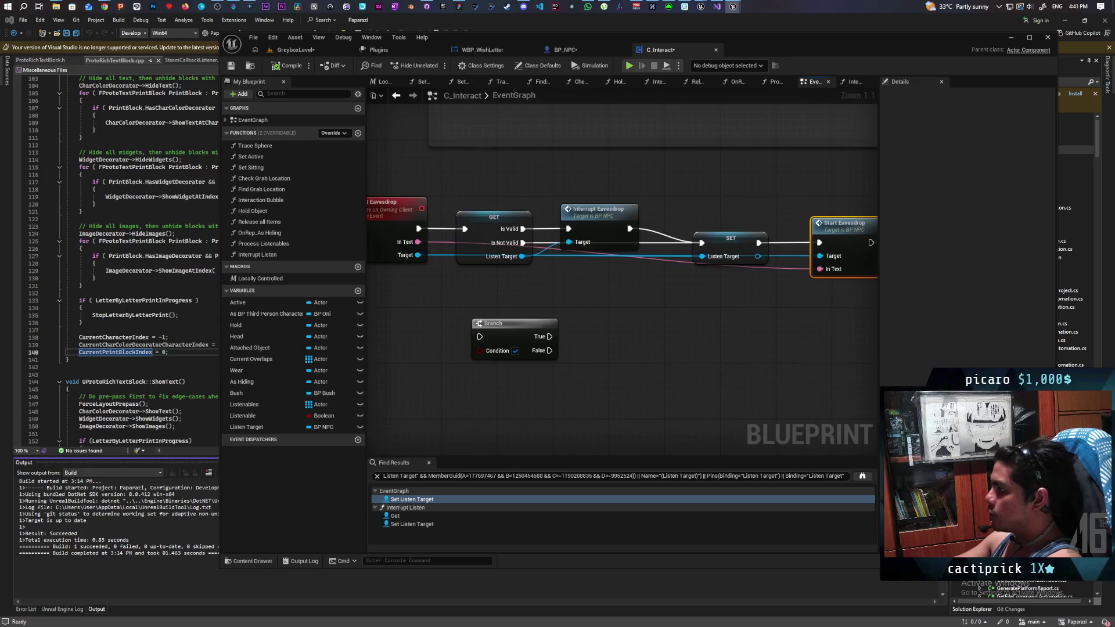
pyautogui.click(572, 273)
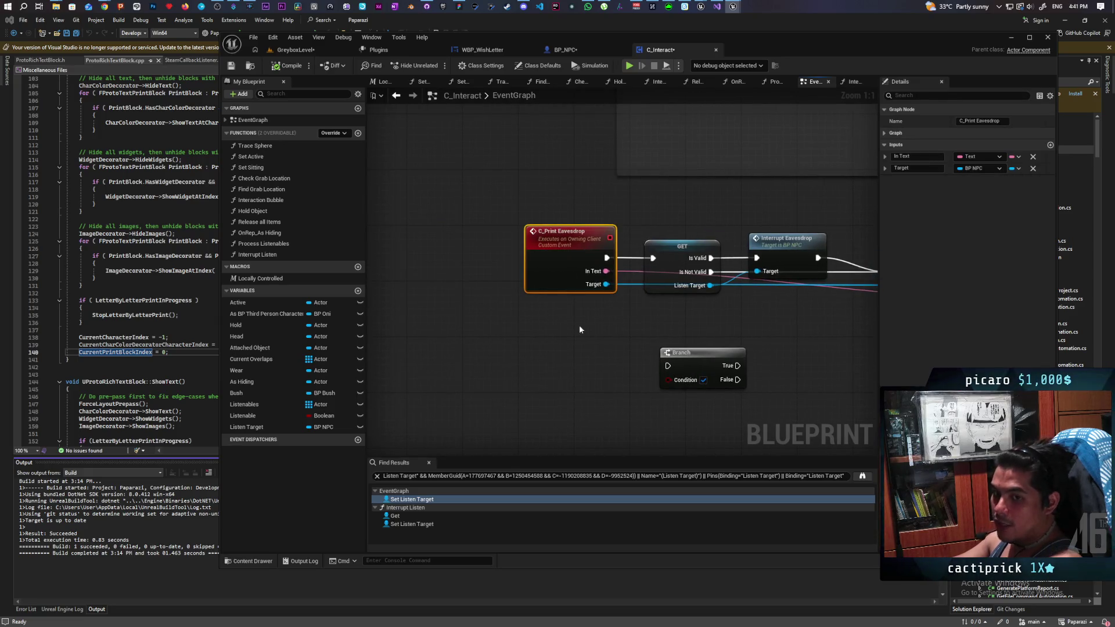
pyautogui.scroll(-2, 584, 332)
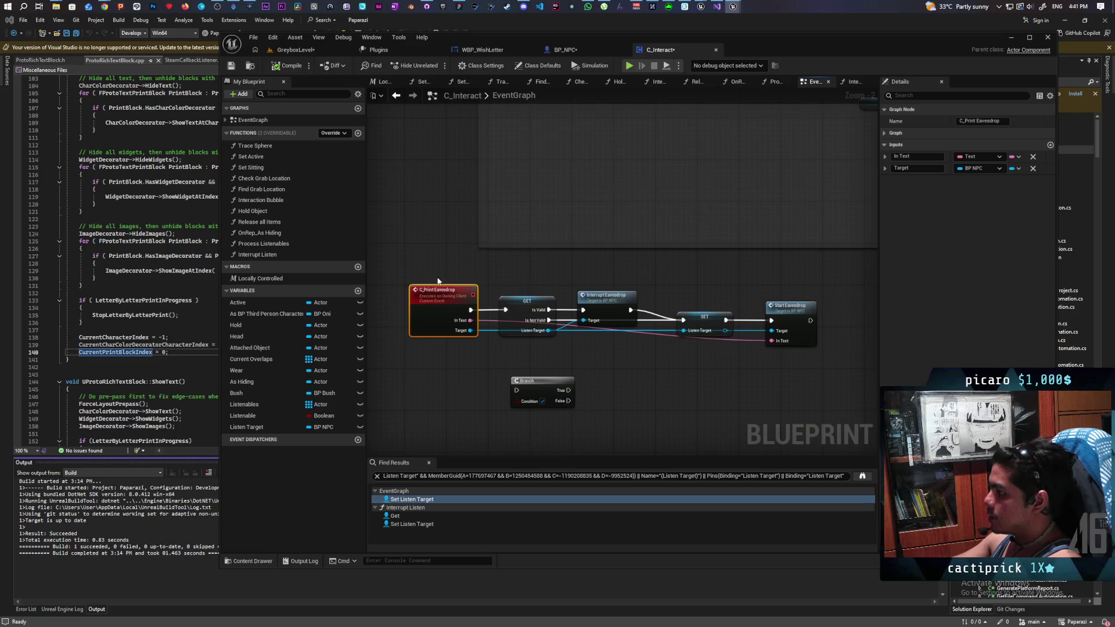